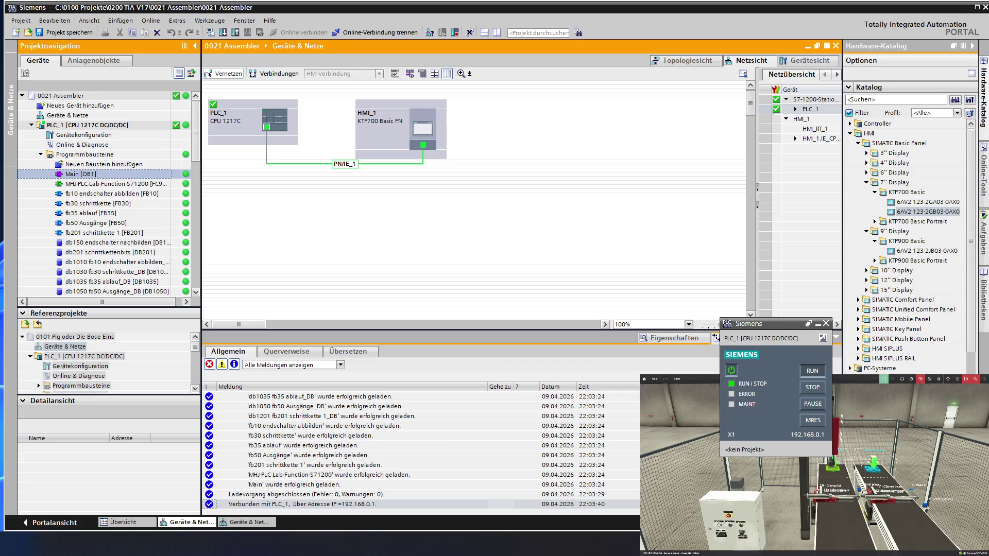
# - Bring the Factory IO assembler simulation to the front and reach its file options
pyautogui.hotkey('alt', 'Tab')
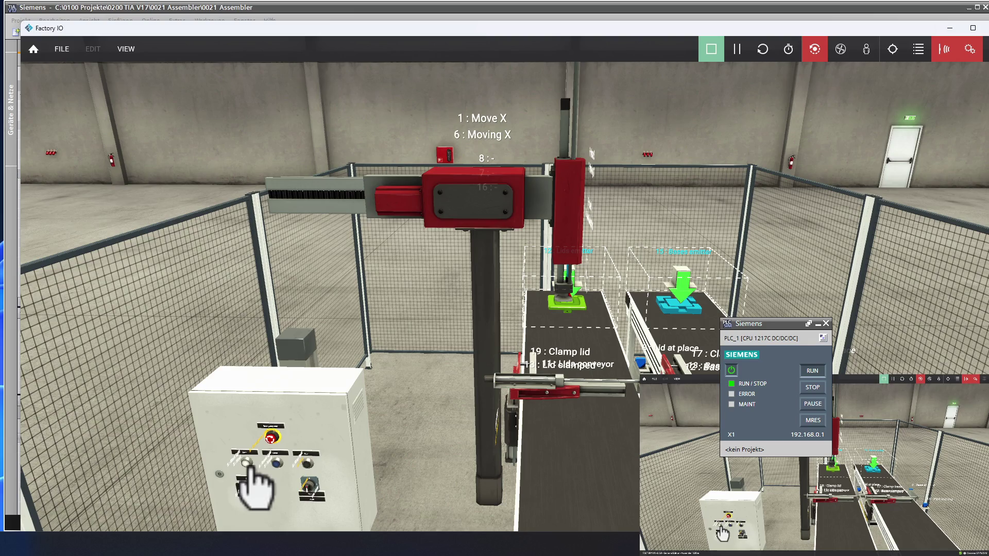
pyautogui.click(62, 50)
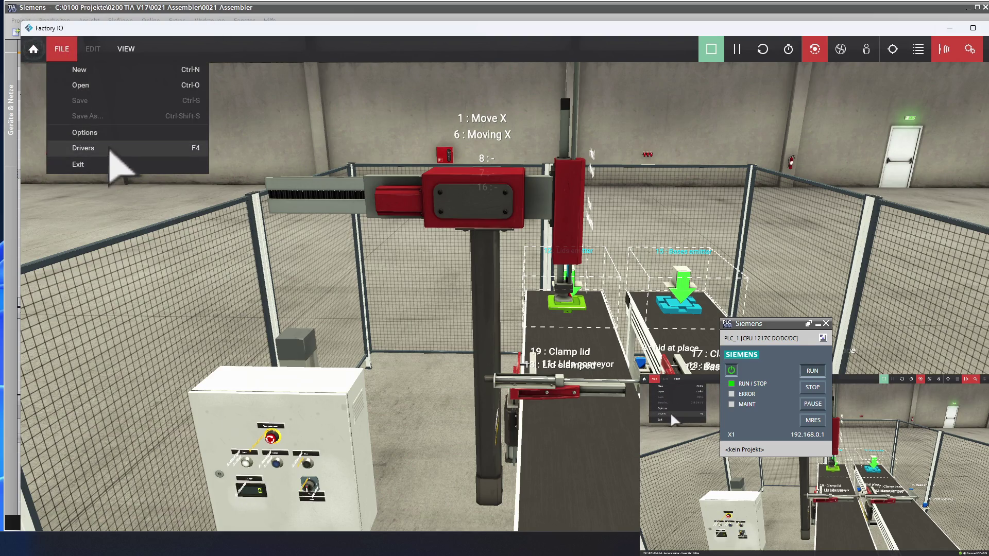
pyautogui.click(110, 147)
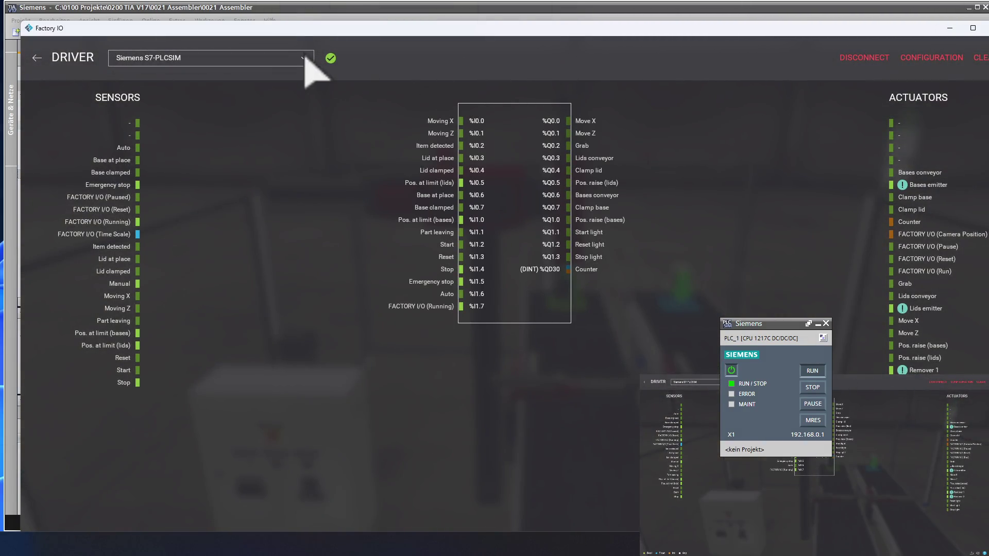
pyautogui.click(37, 59)
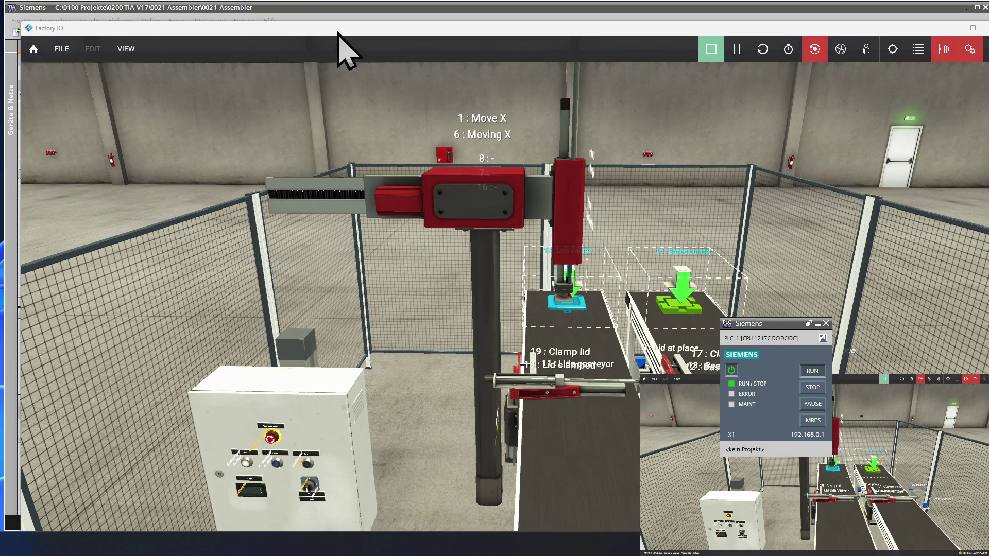
# - Return to TIA Portal and expand the HMI_1 KTP700 panel in the project tree
pyautogui.click(302, 10)
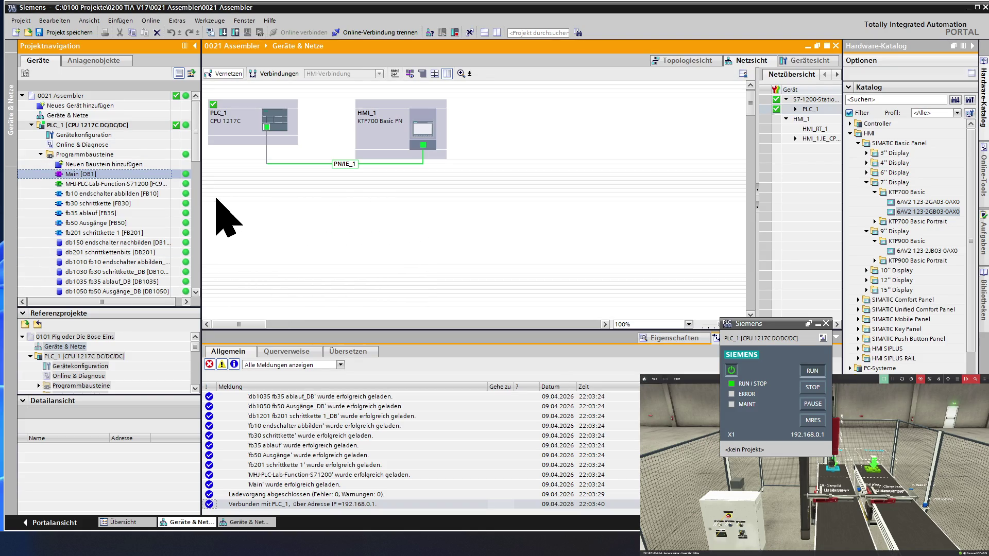
pyautogui.click(133, 243)
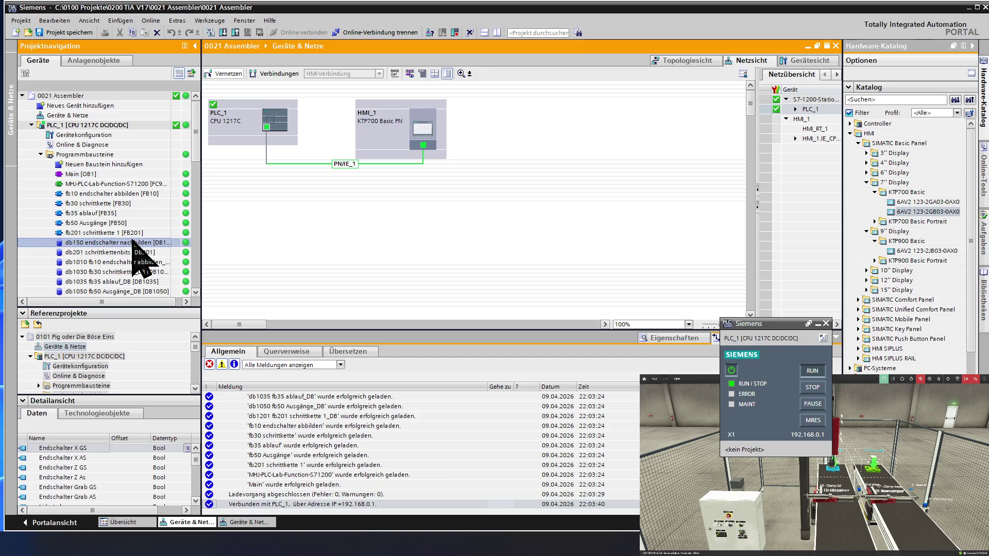
pyautogui.scroll(-2, 133, 242)
pyautogui.scroll(-1, 133, 247)
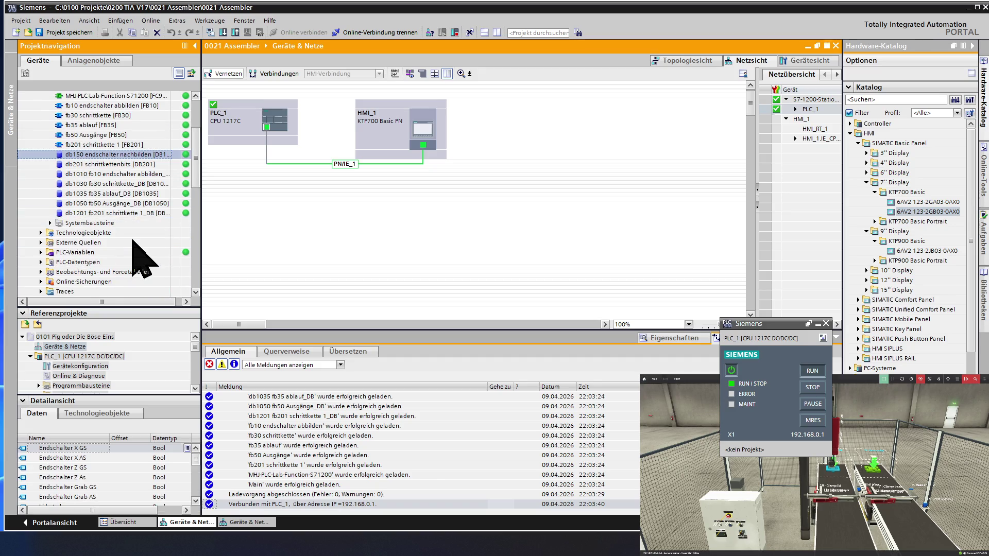
pyautogui.scroll(-4, 144, 263)
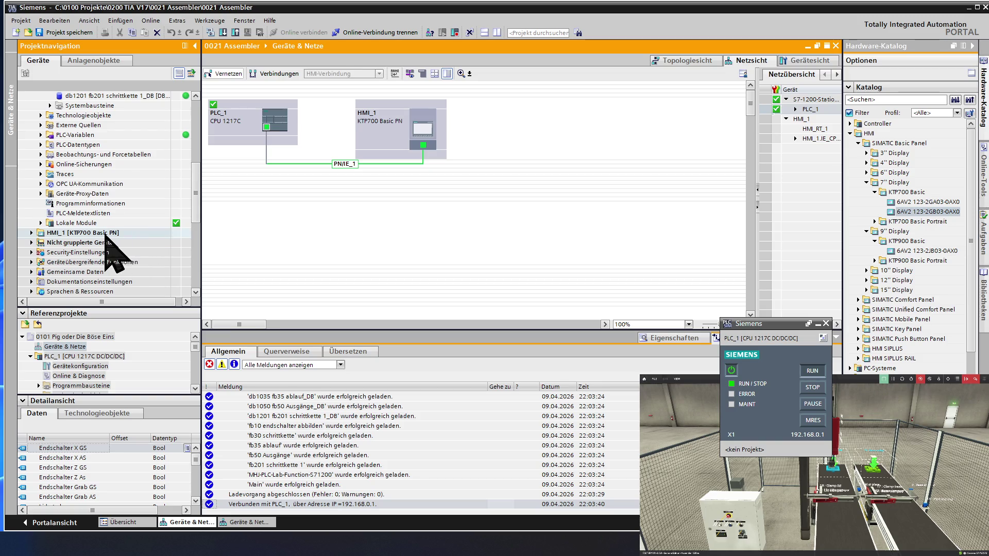
pyautogui.doubleClick(106, 232)
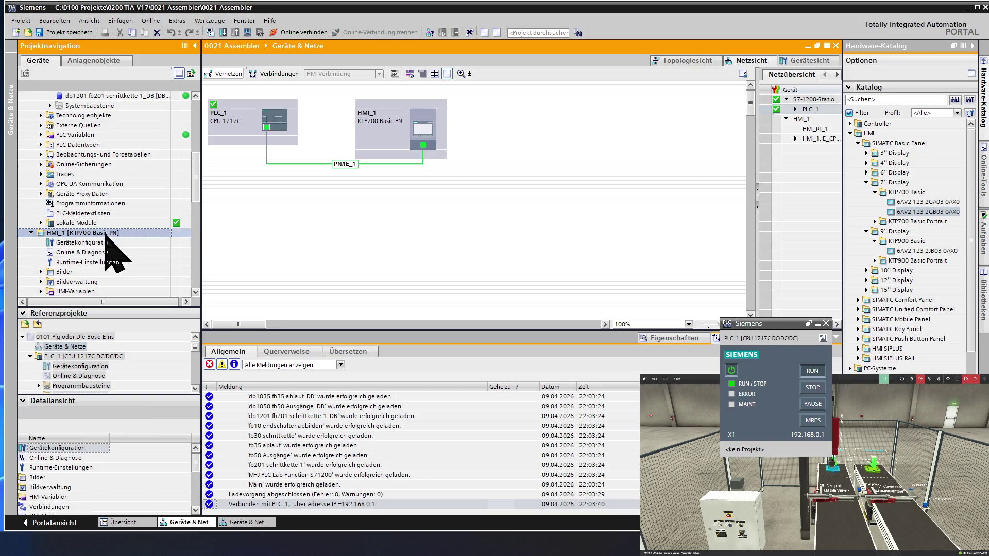
# - Create and open a new HMI screen Bild_1 and drop a button near its top right
pyautogui.doubleClick(96, 272)
pyautogui.doubleClick(96, 282)
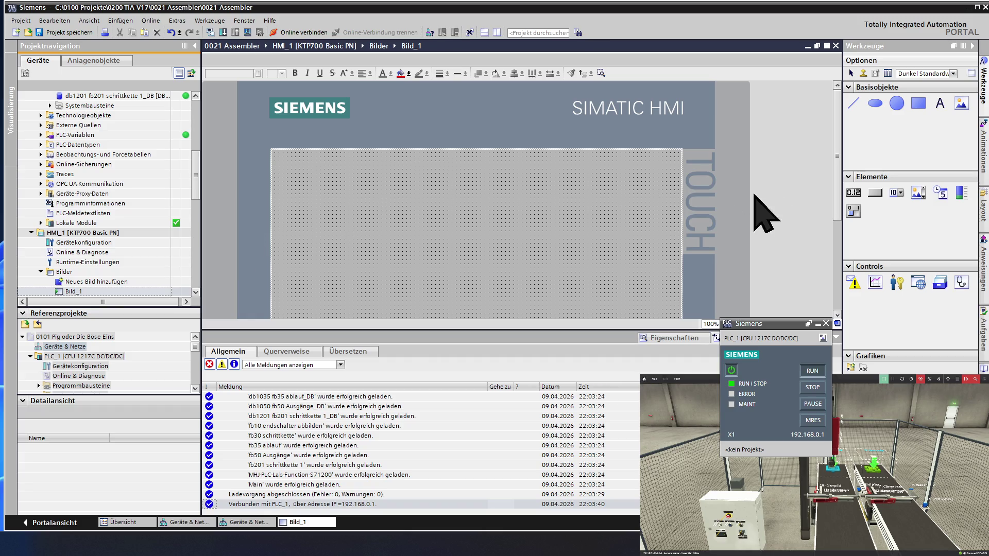
pyautogui.moveTo(875, 193); pyautogui.dragTo(592, 180)
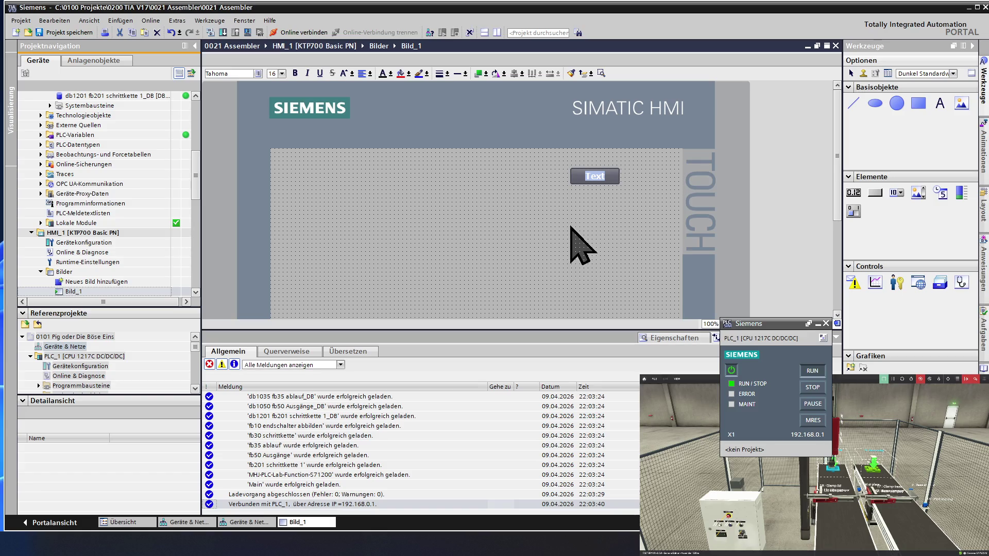
pyautogui.write('Connec')
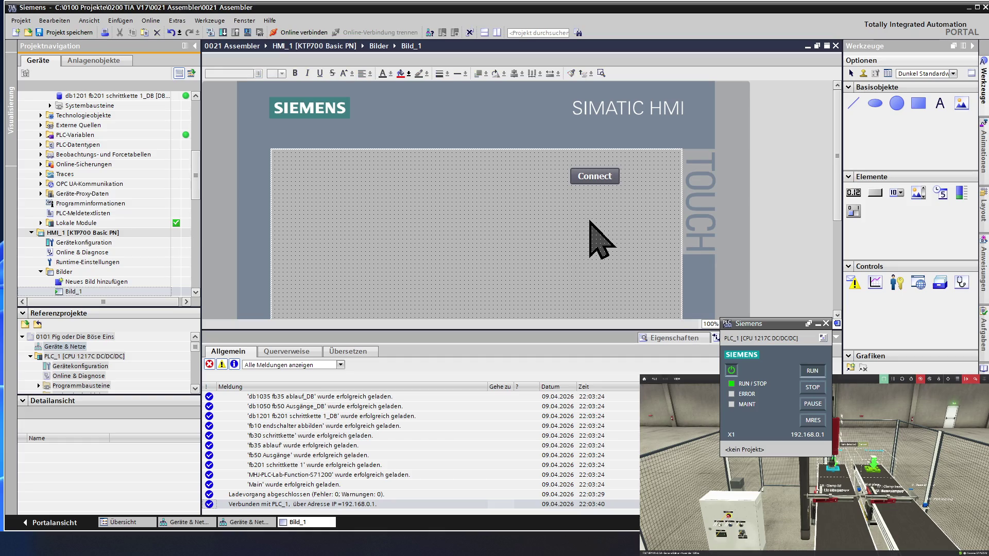
# - Select the Connect button on the Bild_1 screen
pyautogui.click(585, 179)
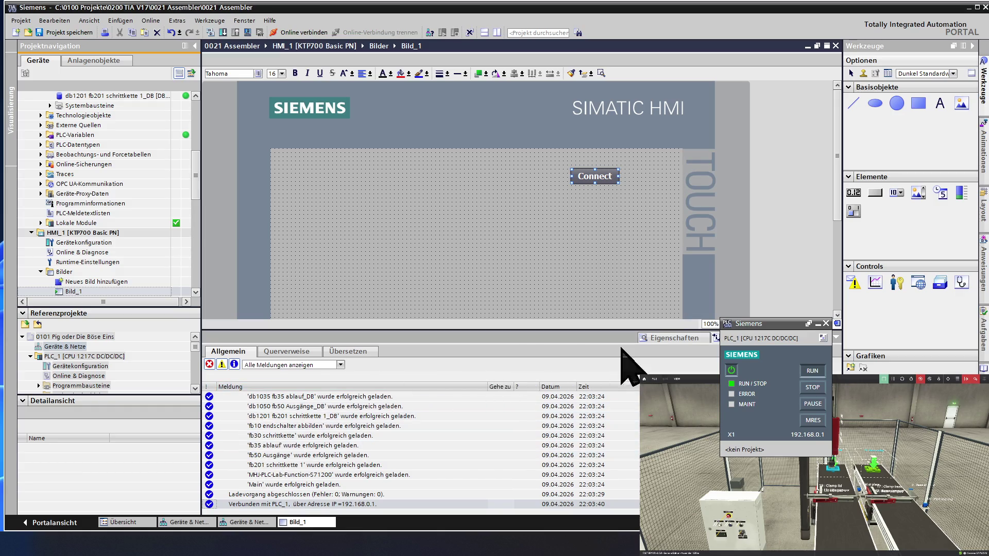
# - Add an appearance (Gestaltung) animation to the Connect button from its Animationen properties
pyautogui.click(666, 339)
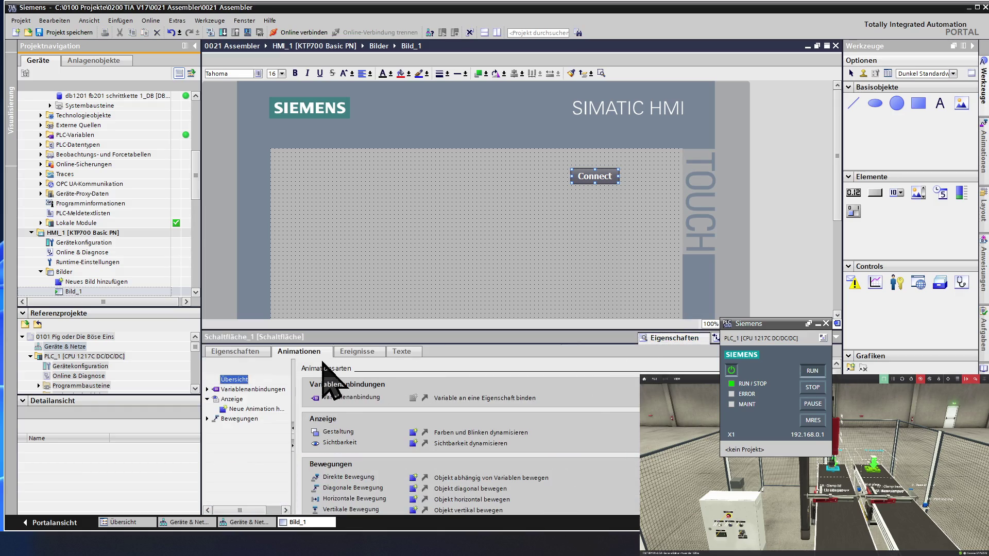
pyautogui.click(236, 351)
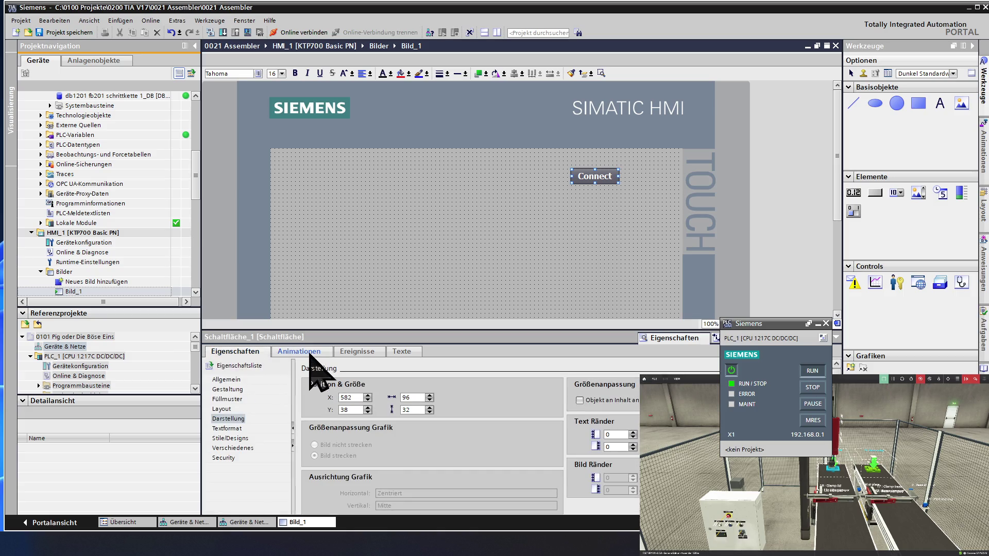
pyautogui.click(306, 353)
pyautogui.doubleClick(251, 409)
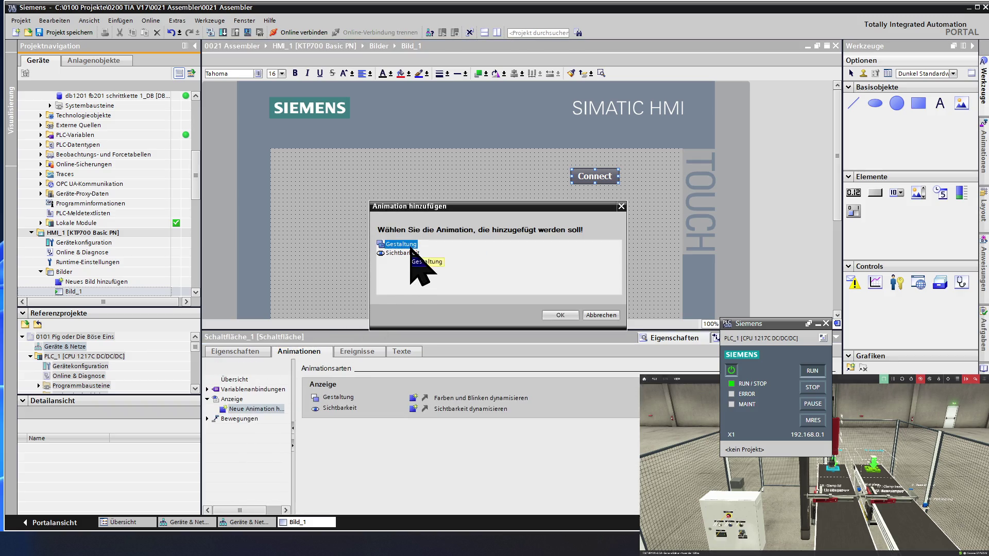
pyautogui.doubleClick(401, 244)
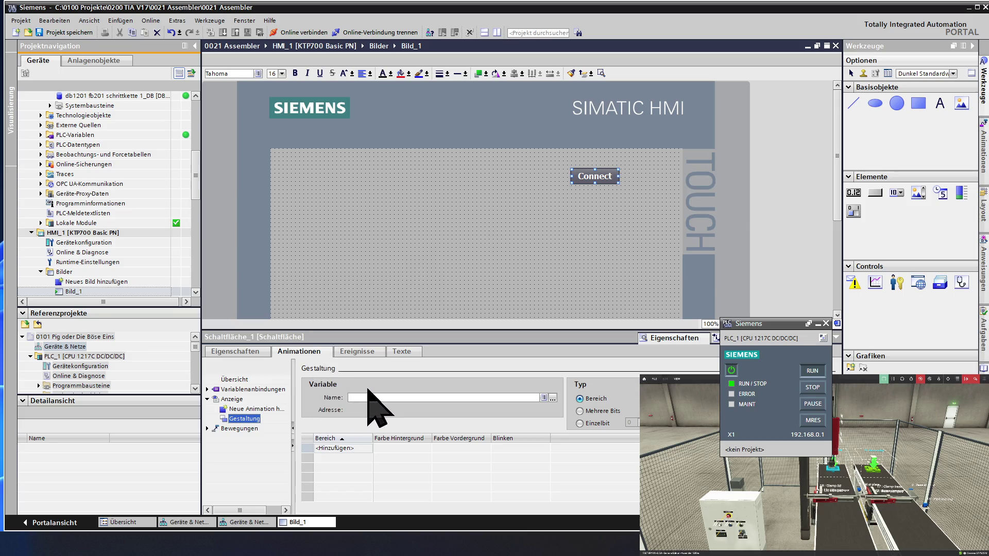
pyautogui.click(552, 398)
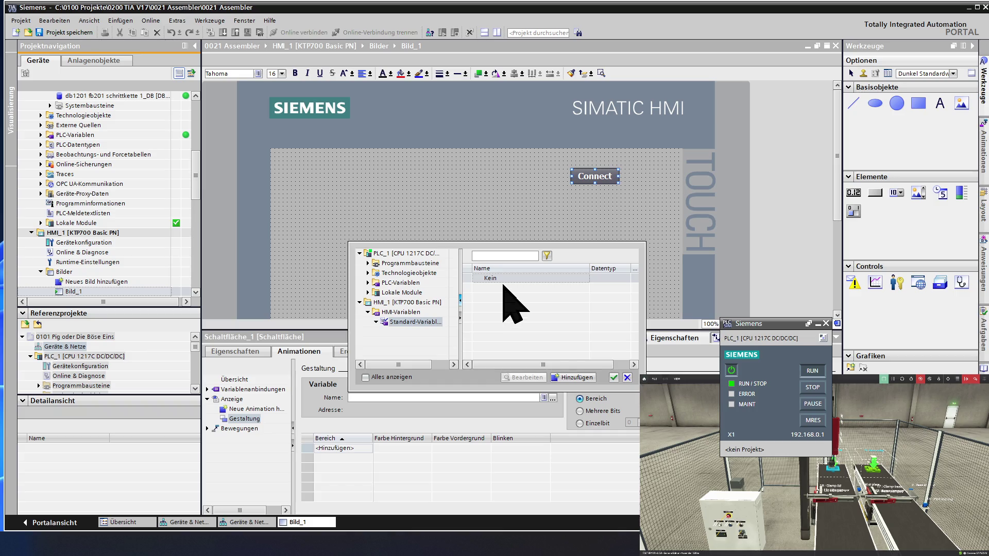
# - Bind the appearance animation to the PLC tag Clock_0.5Hz from the standard tag table
pyautogui.doubleClick(413, 284)
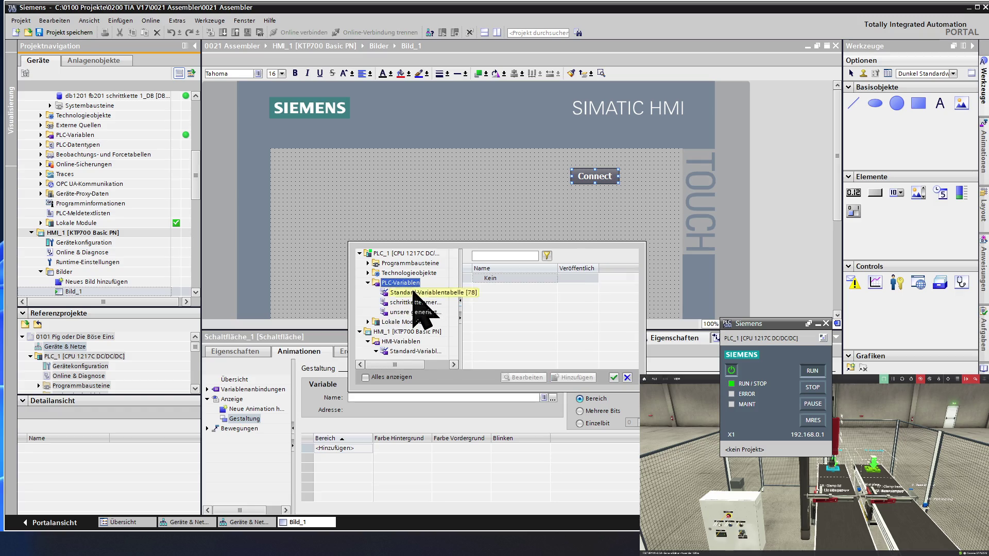
pyautogui.click(414, 293)
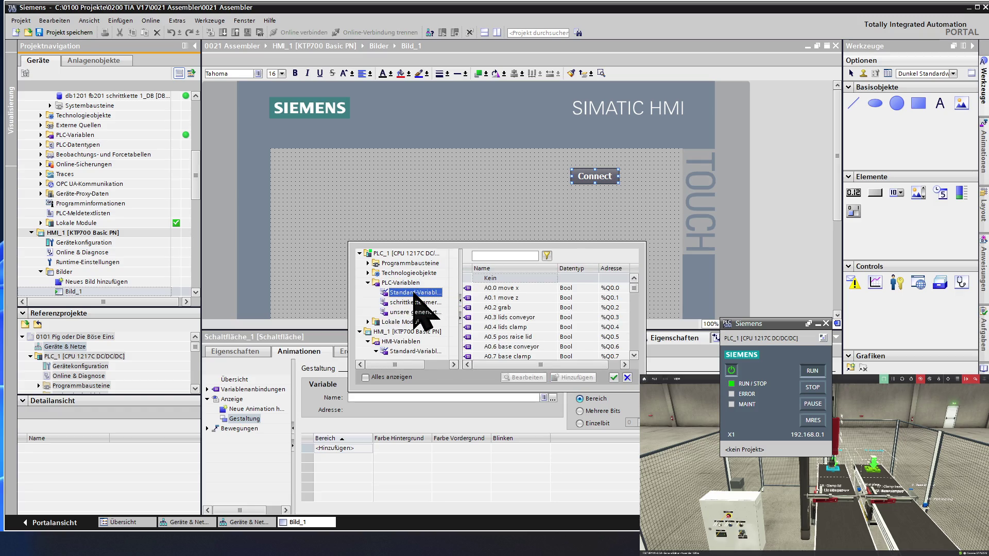
pyautogui.scroll(-2, 495, 309)
pyautogui.scroll(-2, 510, 309)
pyautogui.scroll(-1, 509, 313)
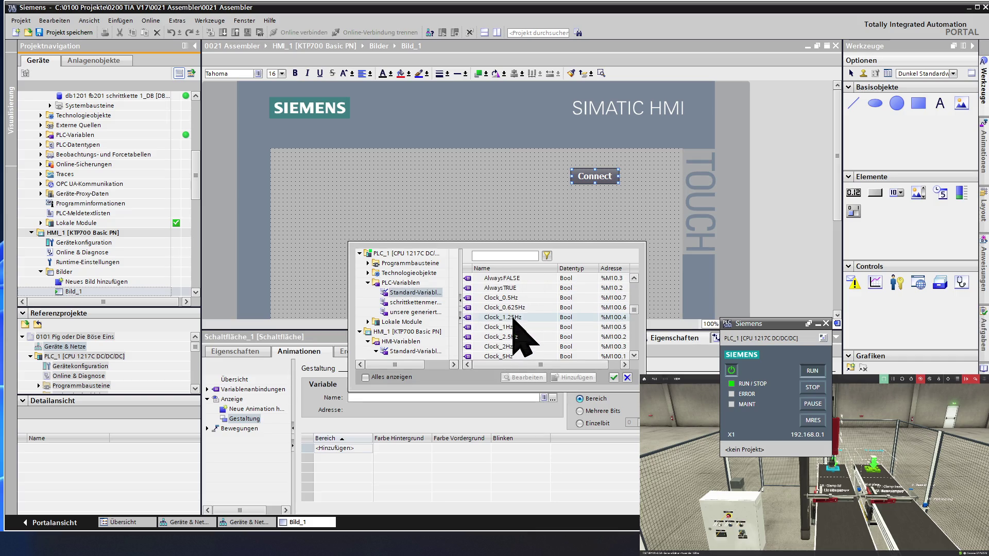
pyautogui.scroll(-3, 518, 313)
pyautogui.click(518, 302)
pyautogui.doubleClick(517, 301)
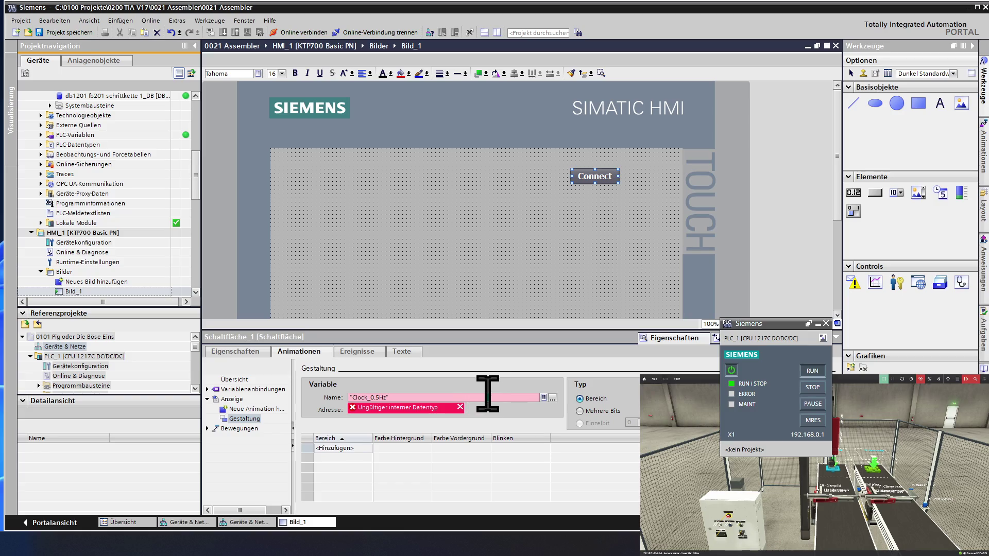
# - Dismiss the invalid data type warning and select the Clock_0.5Hz tag name for editing
pyautogui.click(585, 422)
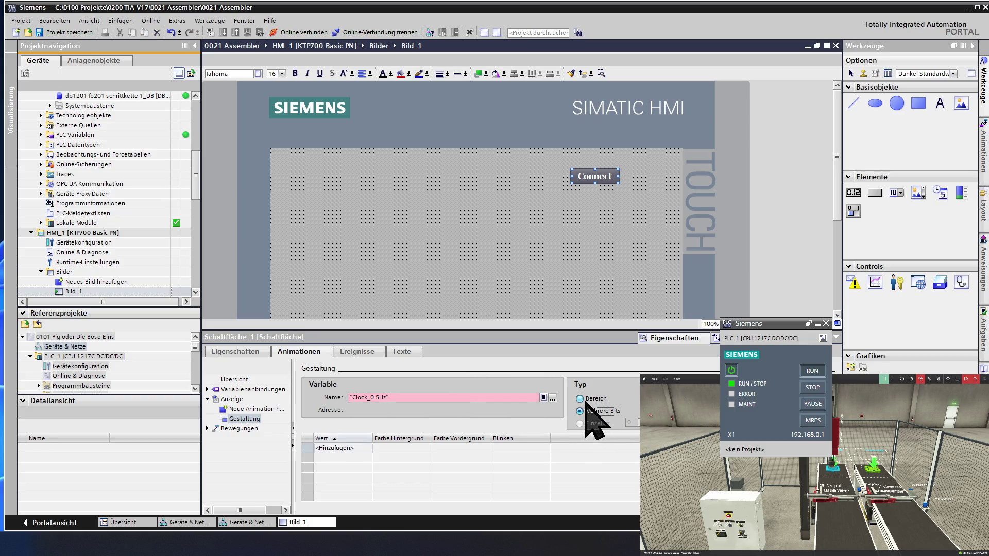
pyautogui.click(394, 396)
pyautogui.moveTo(394, 397); pyautogui.dragTo(331, 398)
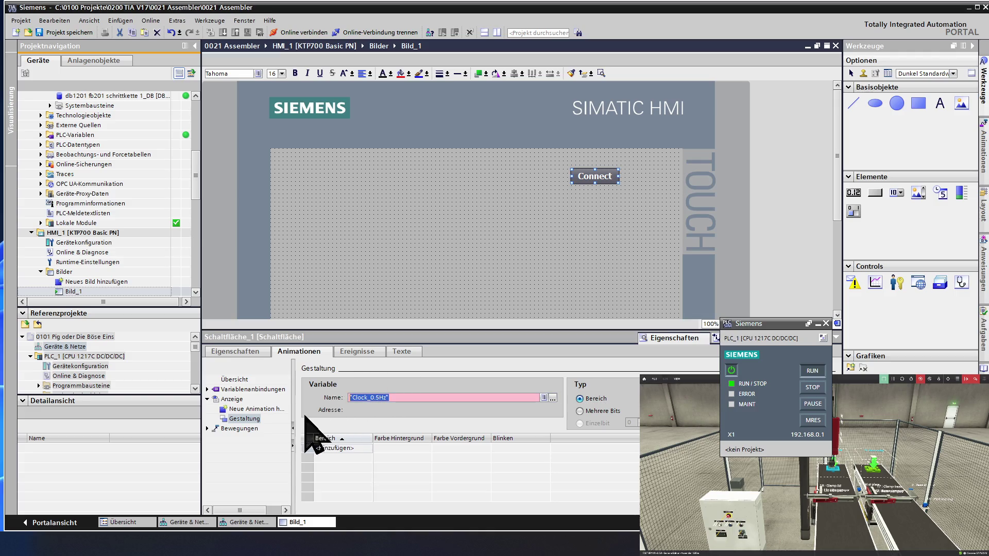
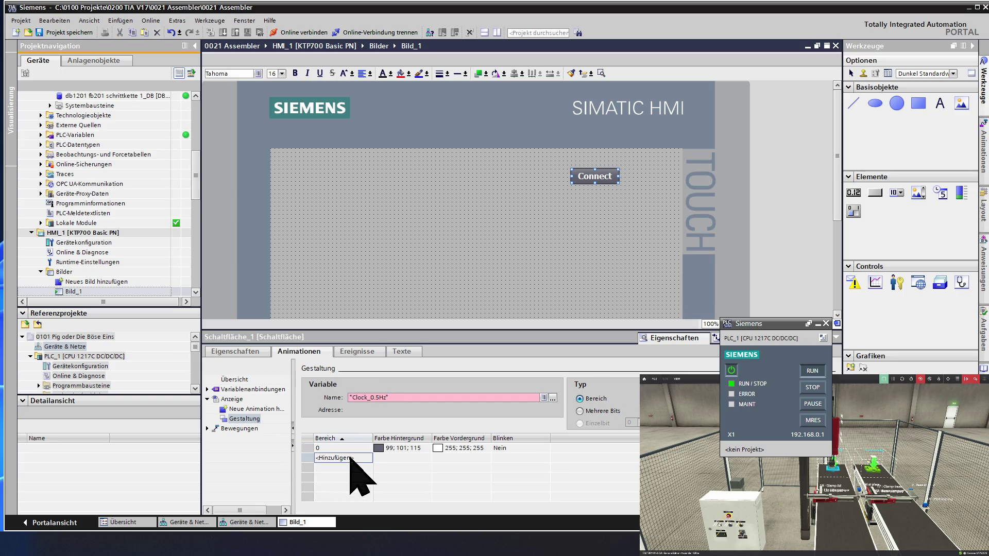
# - Add range 1 to the Connect button's appearance animation and sort the ranges ascending
pyautogui.click(340, 458)
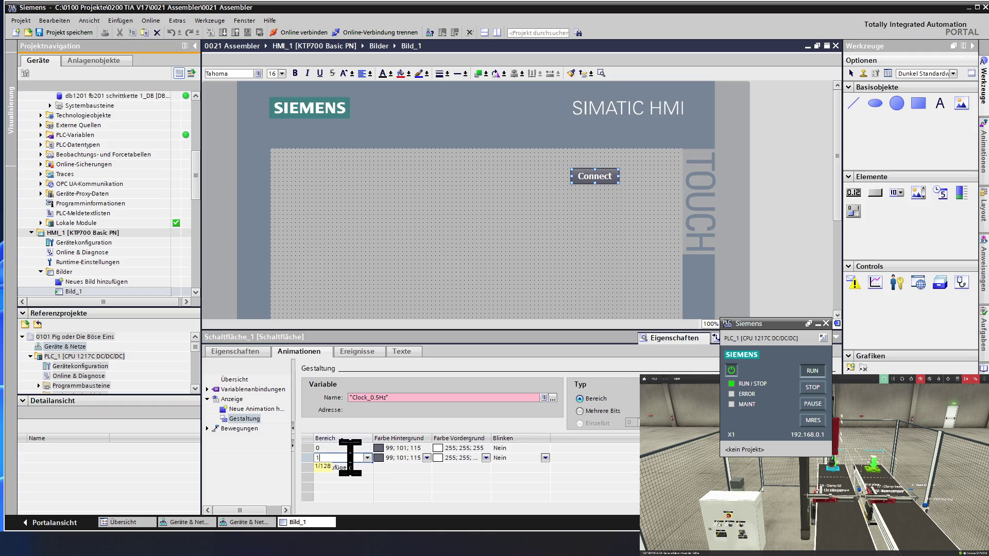
pyautogui.click(342, 439)
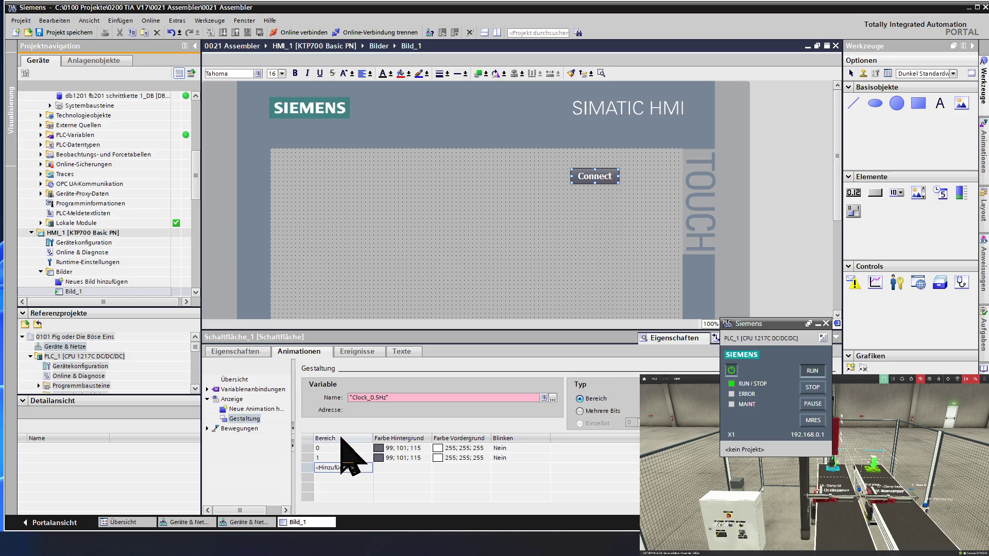
pyautogui.click(341, 438)
# - Give range 0 a green background colour, then reselect the Connect button
pyautogui.click(385, 448)
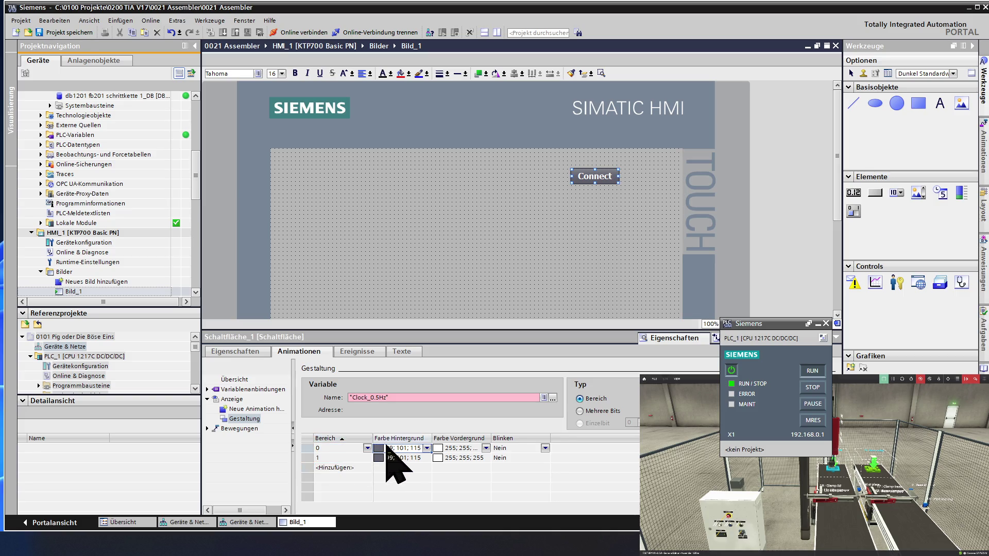
pyautogui.click(426, 448)
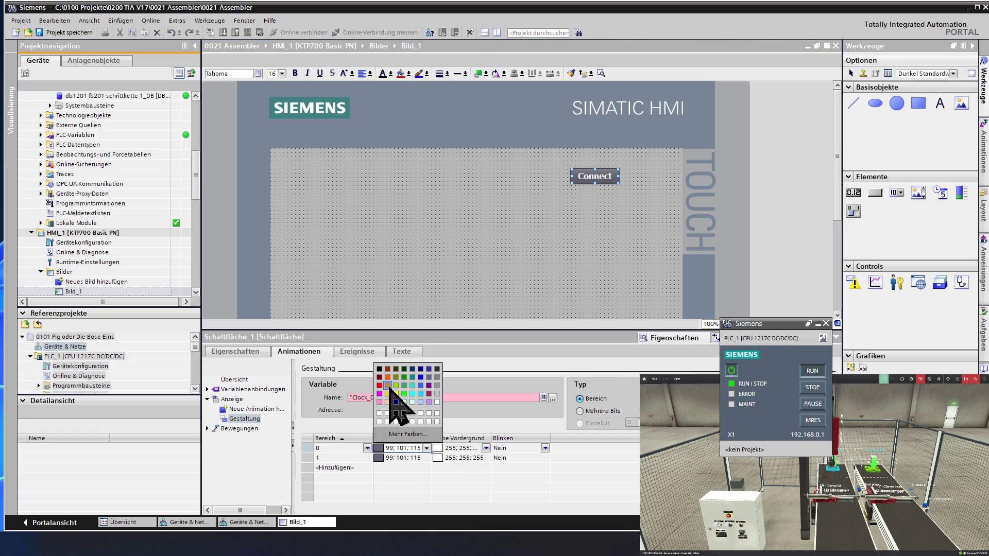
pyautogui.click(395, 384)
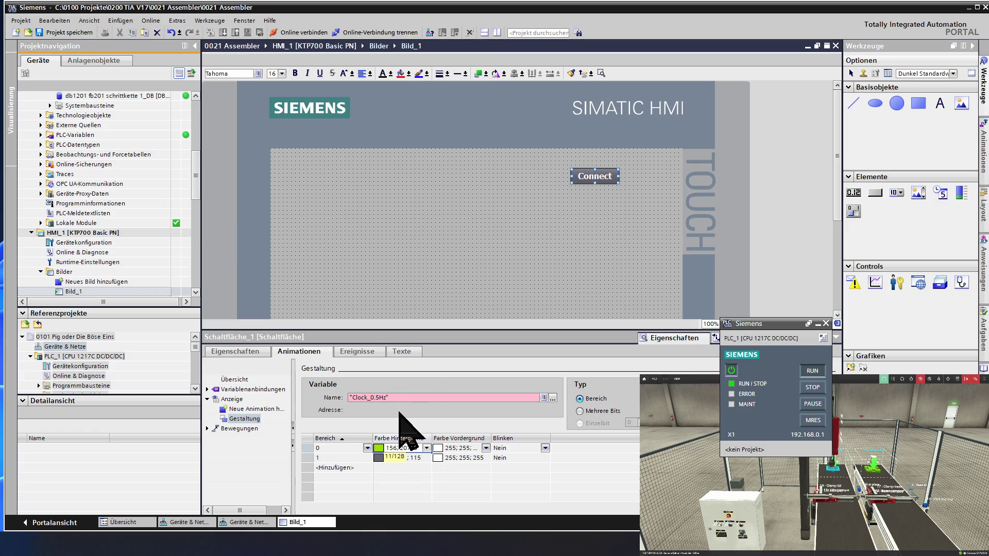
pyautogui.click(387, 290)
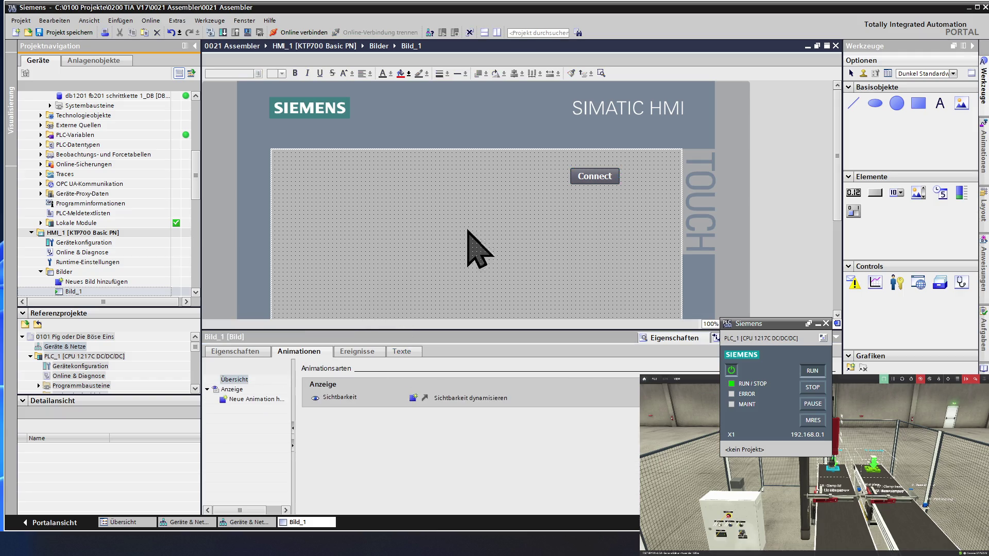
pyautogui.click(585, 176)
pyautogui.click(363, 397)
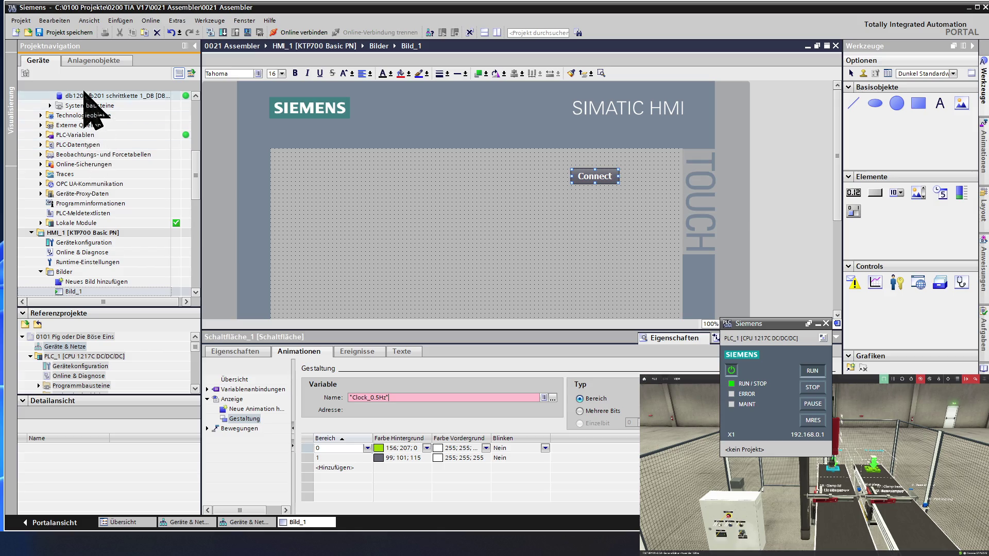
# - Run a complete hardware compile of the HMI_1 device from its context menu
pyautogui.rightClick(85, 231)
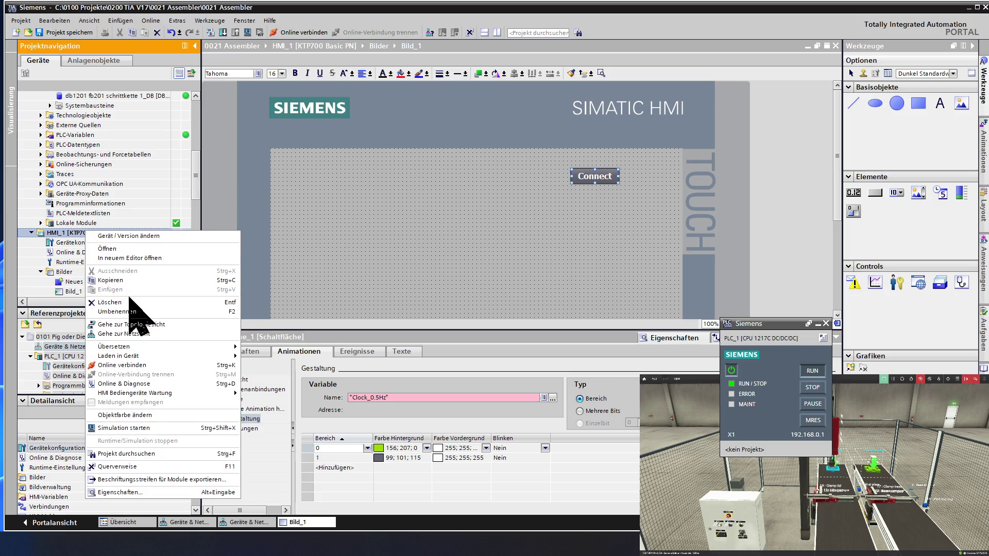
pyautogui.moveTo(116, 346)
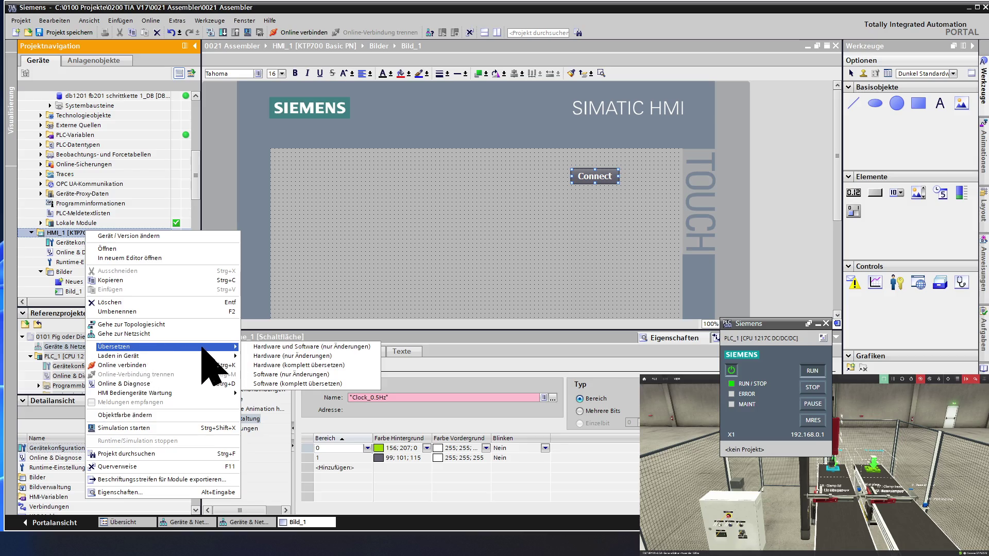
pyautogui.click(263, 367)
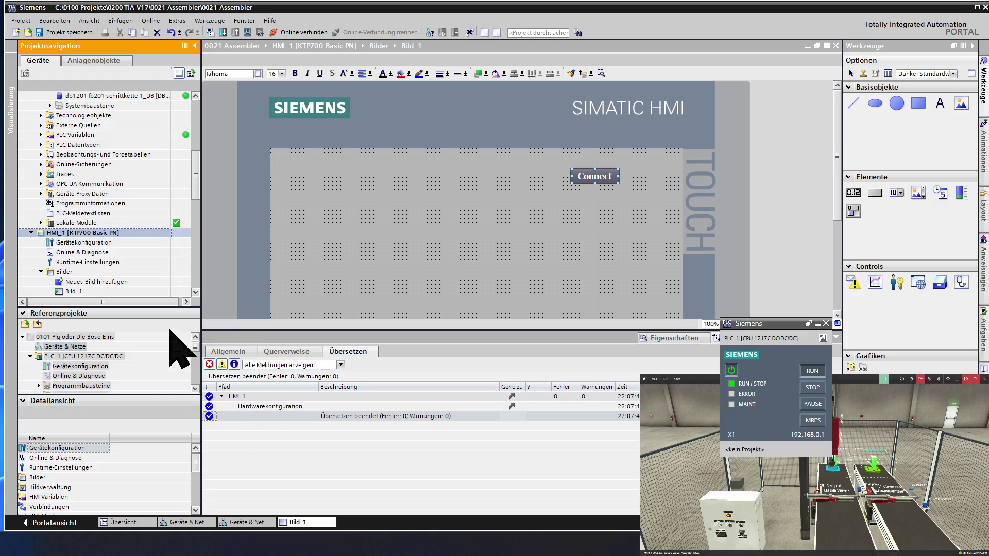
# - Run a complete software compile of HMI_1 and jump to the Clock_0.5Hz tag from its error
pyautogui.rightClick(82, 232)
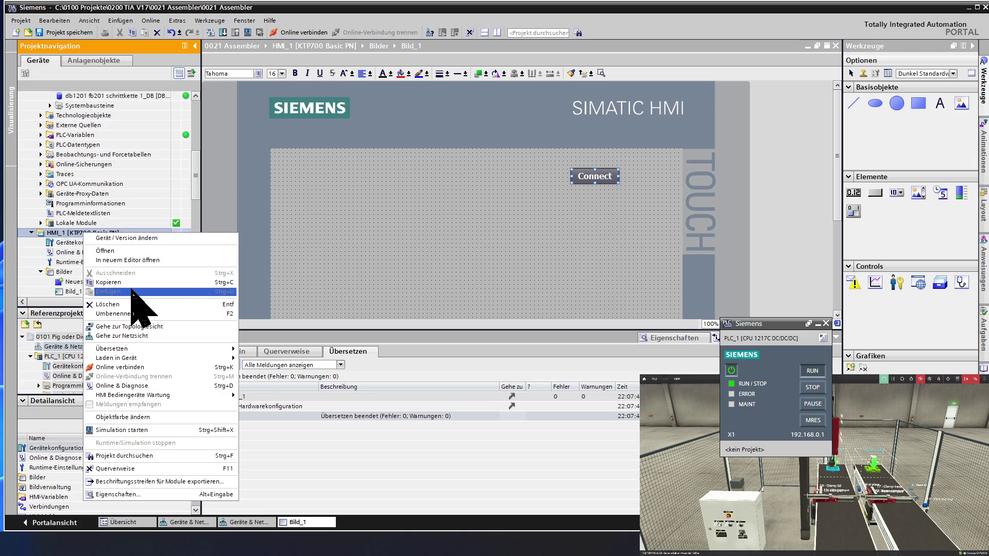
pyautogui.moveTo(112, 348)
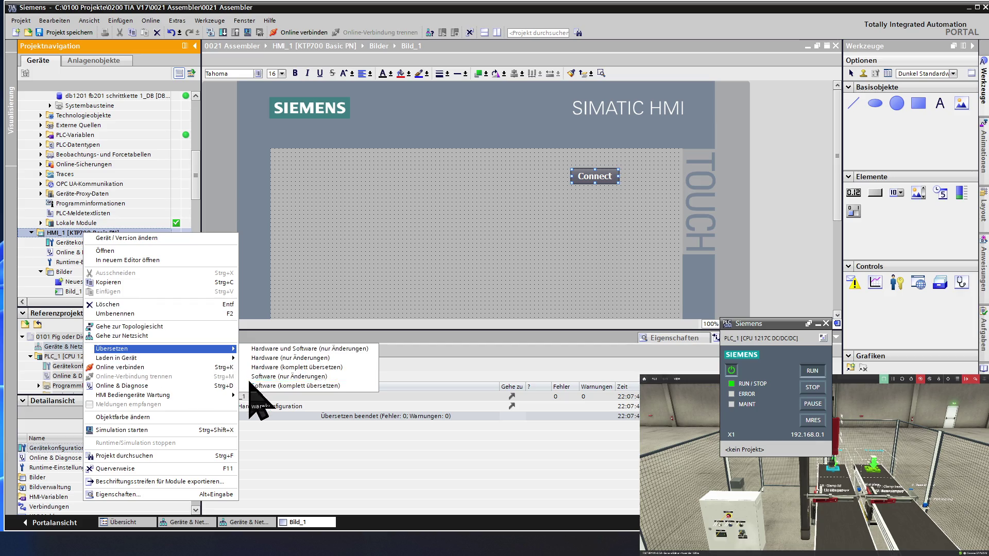
pyautogui.click(253, 385)
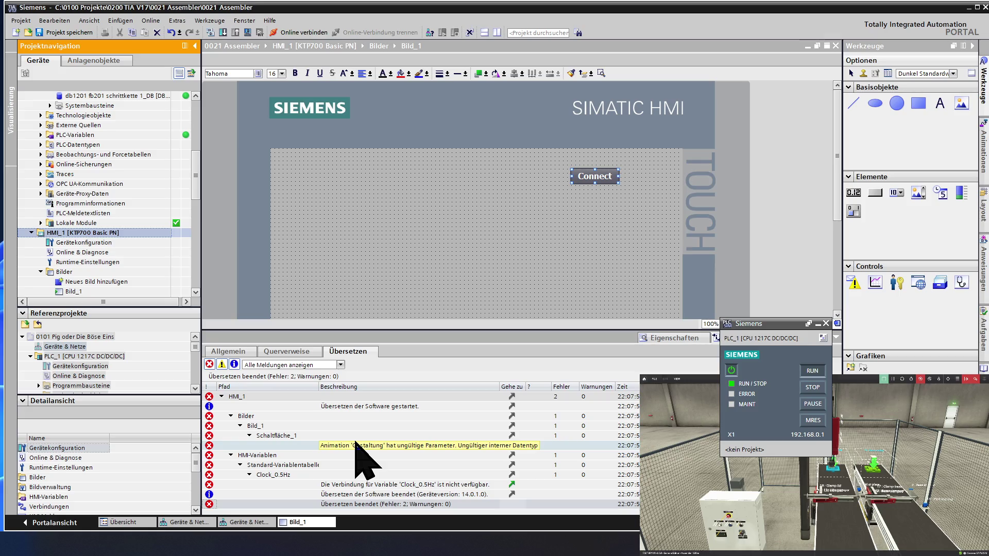
pyautogui.doubleClick(364, 484)
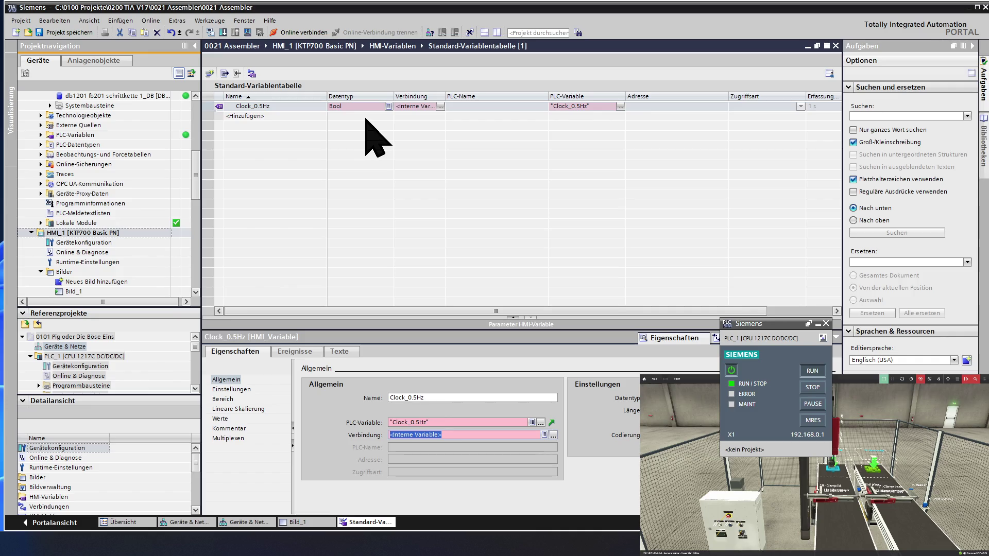
# - Review Clock_0.5Hz's connection choices under HMI_1 and keep it as an internal variable
pyautogui.click(440, 108)
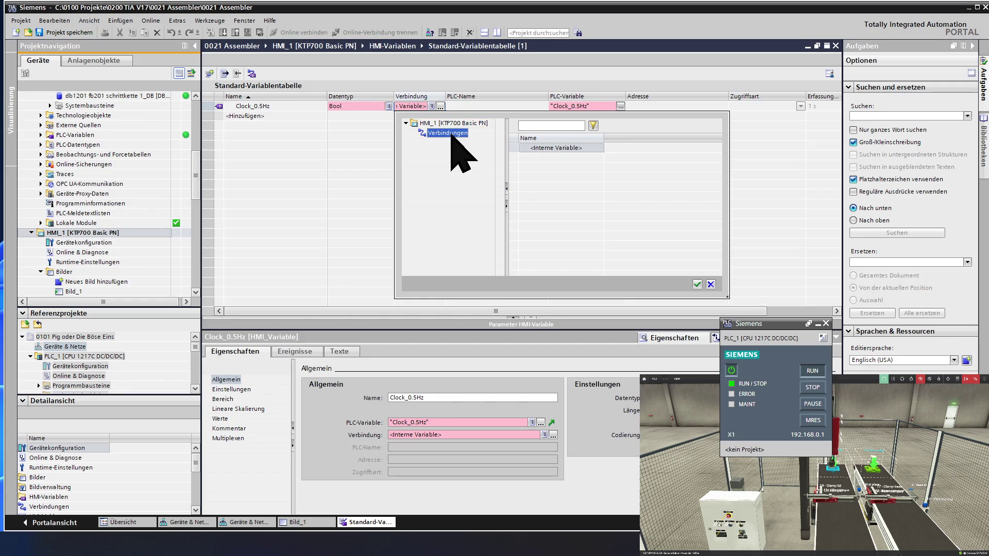
pyautogui.doubleClick(451, 122)
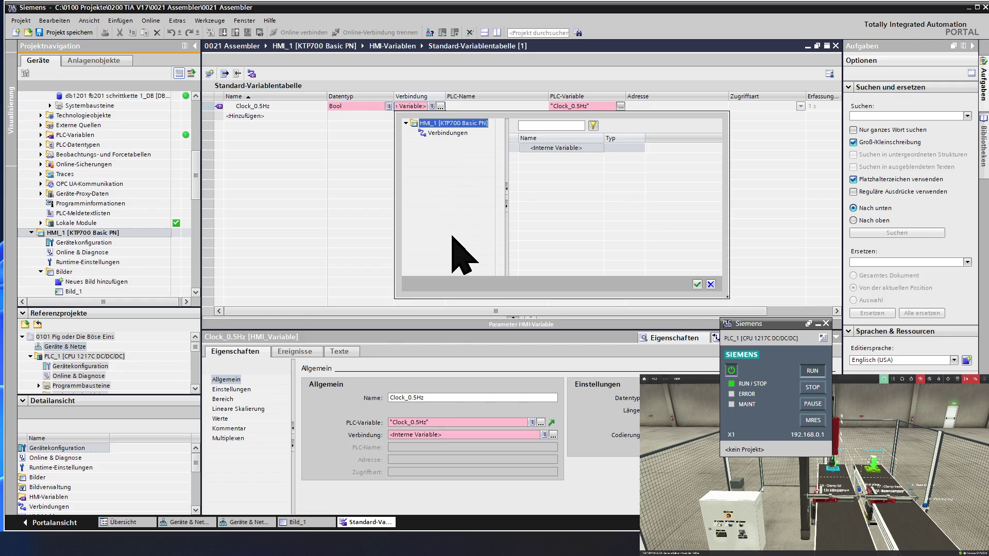
pyautogui.click(435, 131)
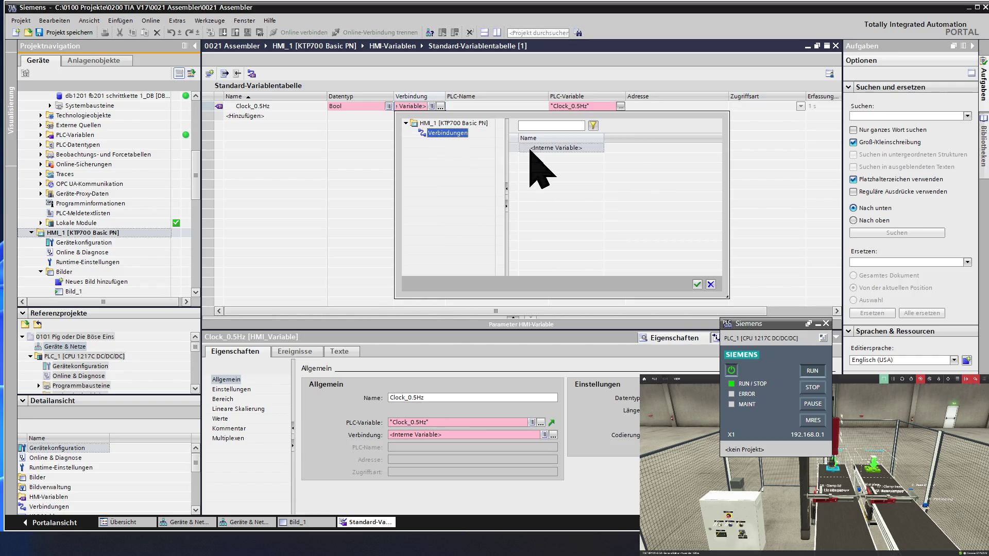
pyautogui.doubleClick(531, 148)
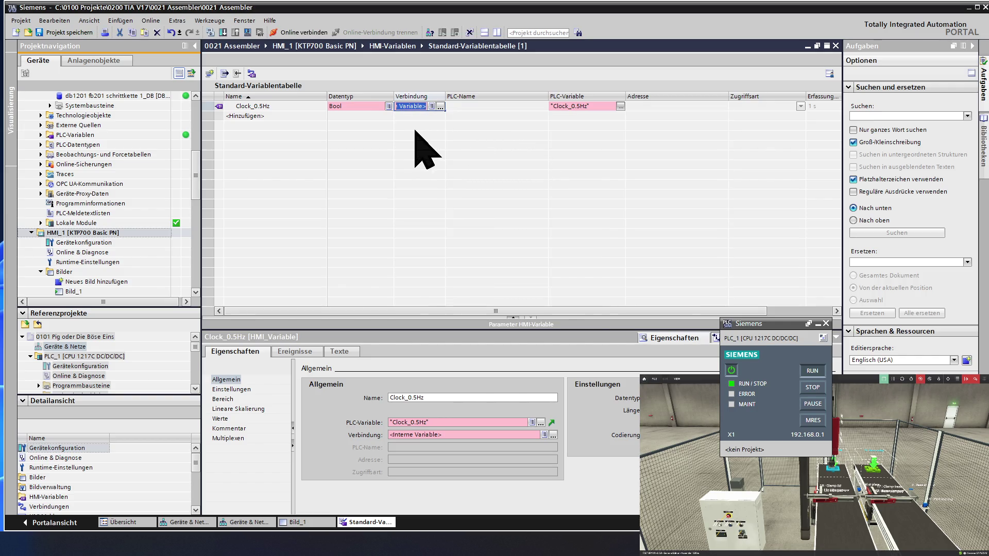
pyautogui.click(297, 118)
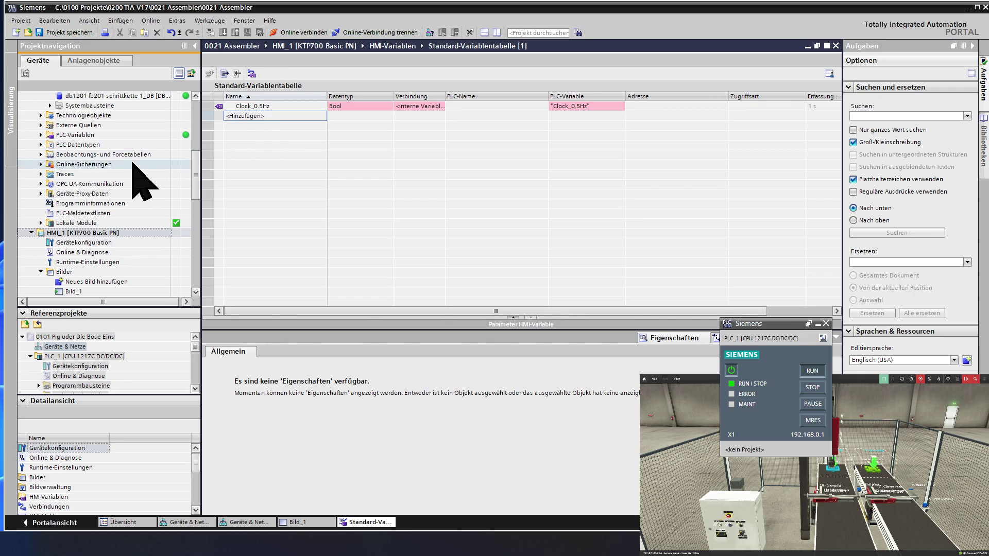
# - Show the Connect button's animations on screen Bild_1 in the Inspector
pyautogui.doubleClick(95, 293)
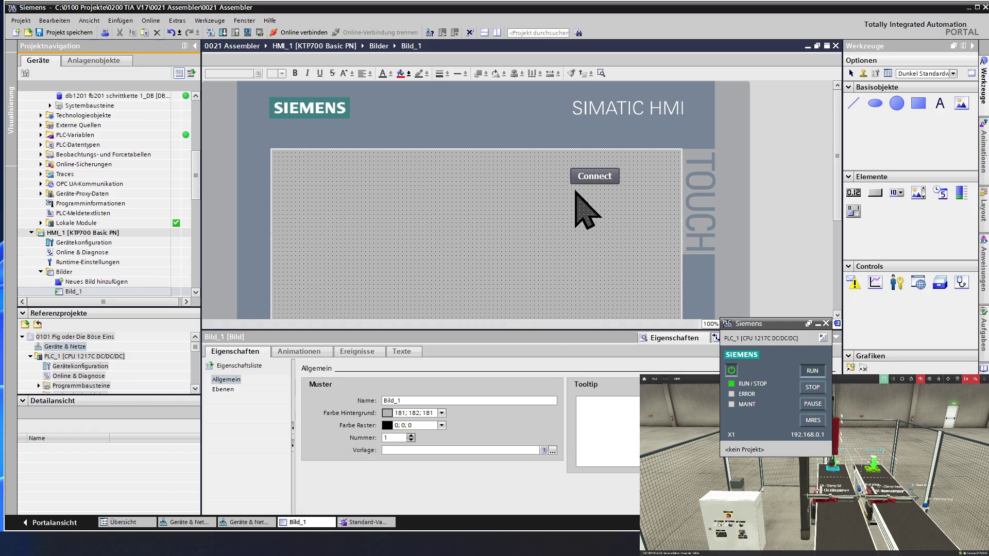
pyautogui.click(594, 177)
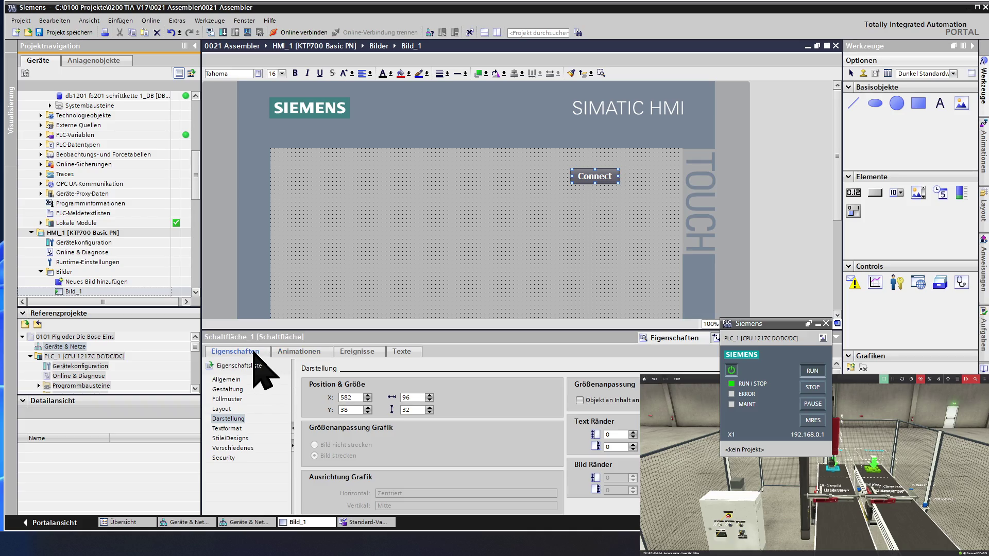
pyautogui.click(299, 352)
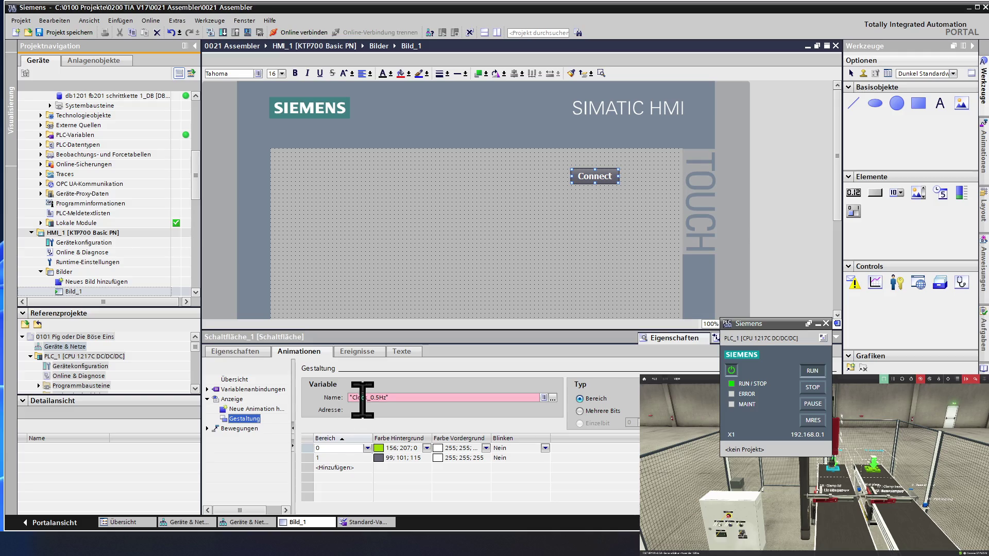
# - Assign the db150 Bool tag Endschalter X GS as the animation's tag in place of Clock_0.5Hz
pyautogui.click(552, 397)
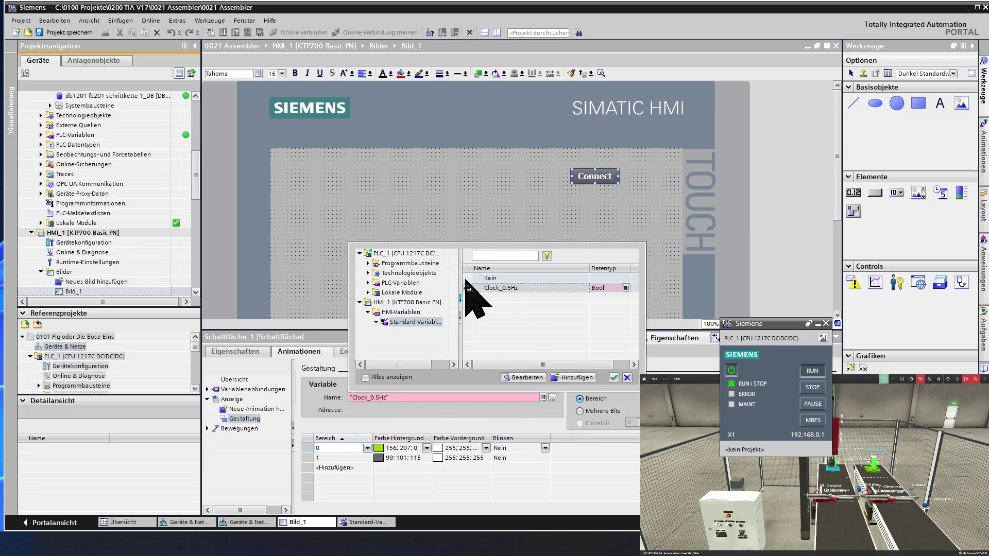
pyautogui.doubleClick(421, 264)
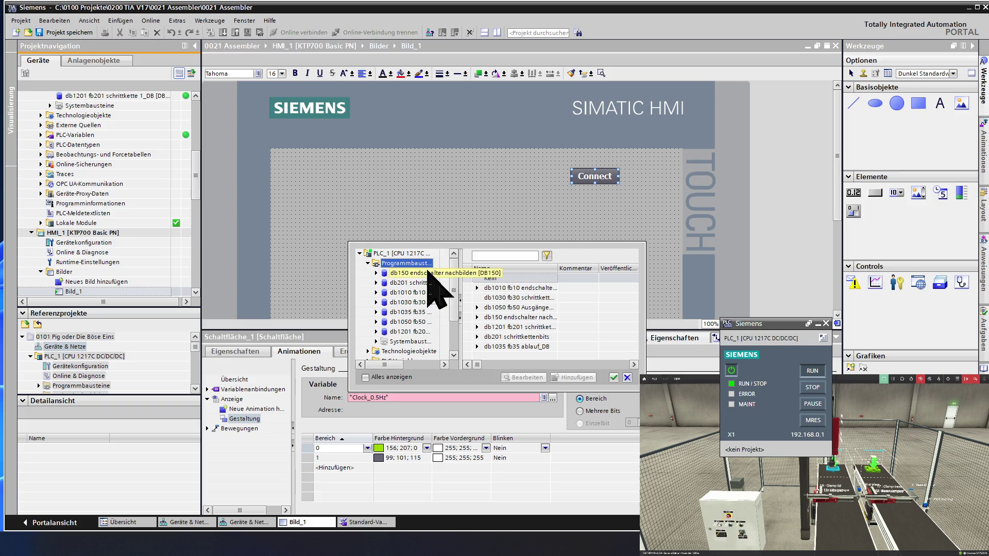
pyautogui.click(428, 271)
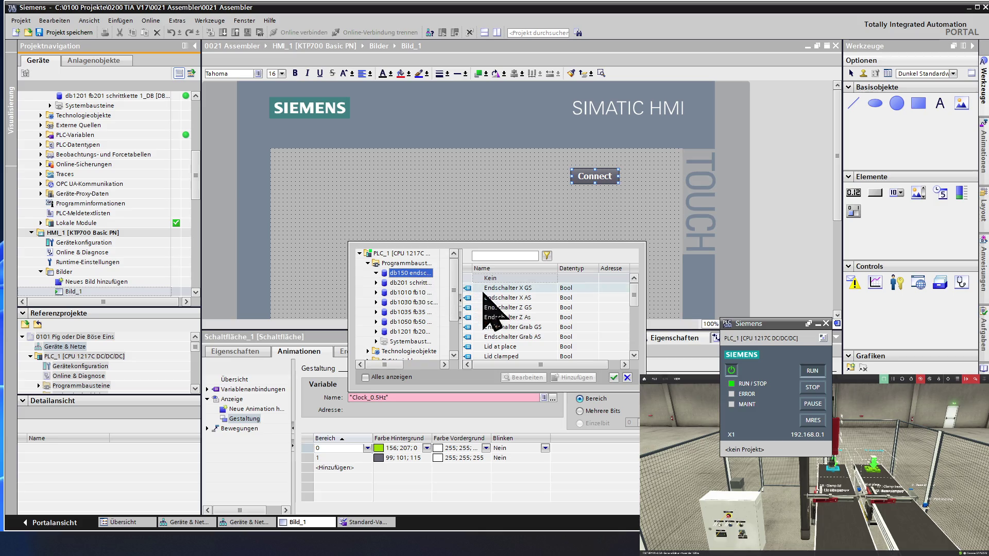
pyautogui.click(510, 288)
pyautogui.doubleClick(510, 288)
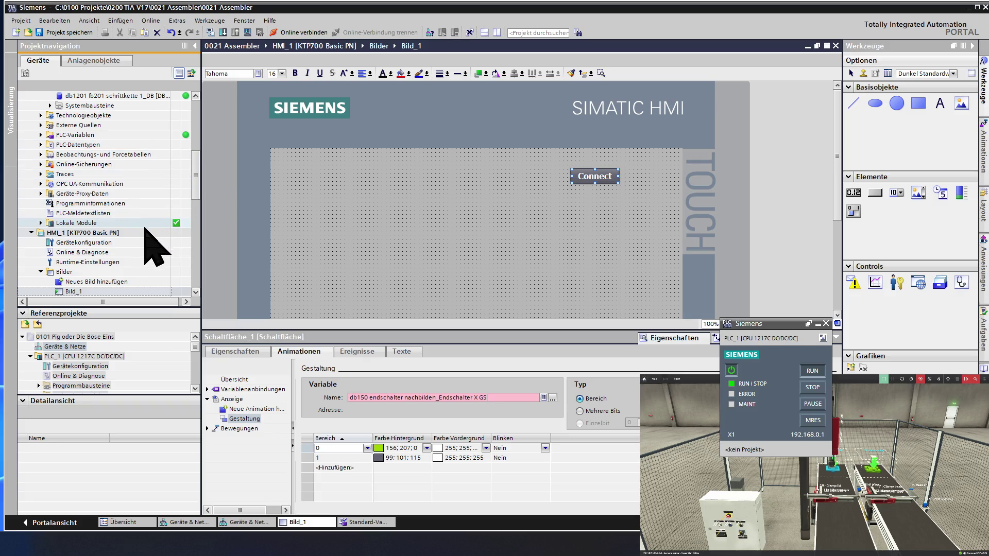
pyautogui.click(41, 271)
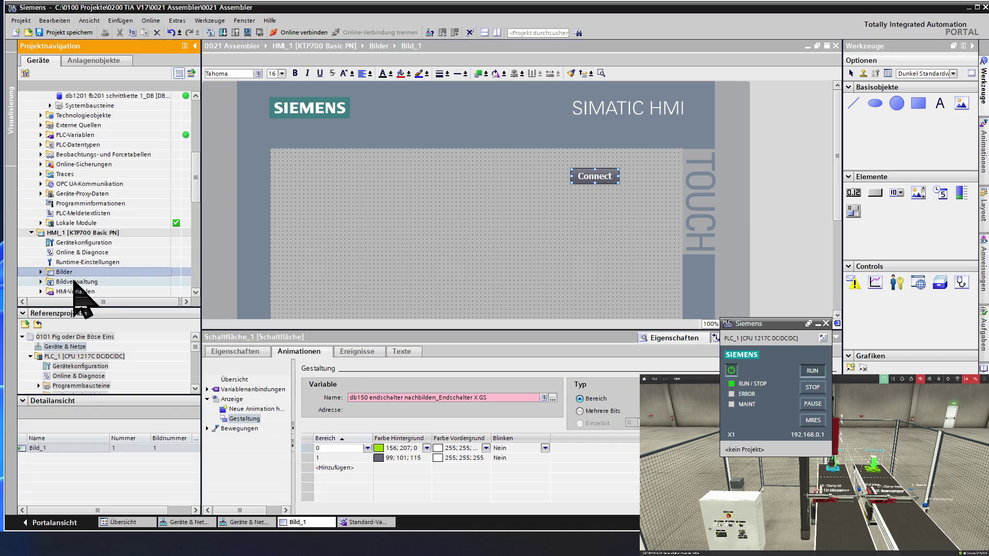
# - Collapse the Bilder folder and bring up HMI_1's Verbindungen editor
pyautogui.click(96, 281)
pyautogui.scroll(-1, 101, 283)
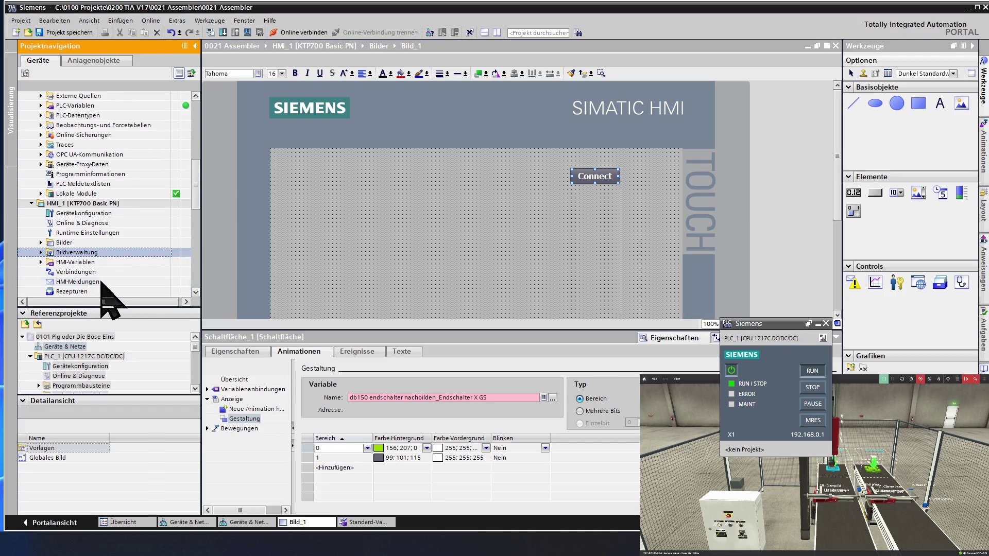
pyautogui.doubleClick(91, 273)
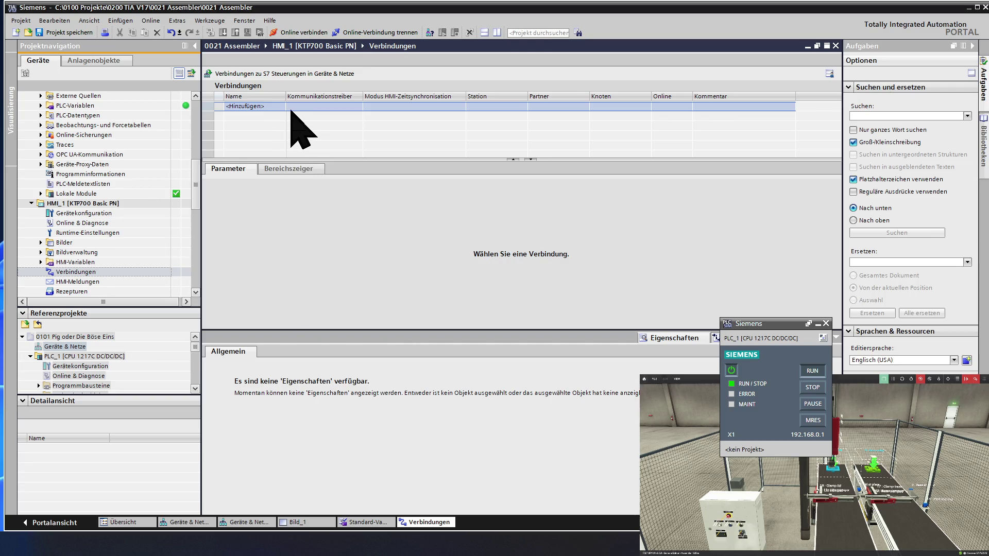
# - Create Verbindung_1 with the SIMATIC S7 1200 driver, HMI 192.168.0.2 and PLC 192.168.0.1
pyautogui.click(283, 109)
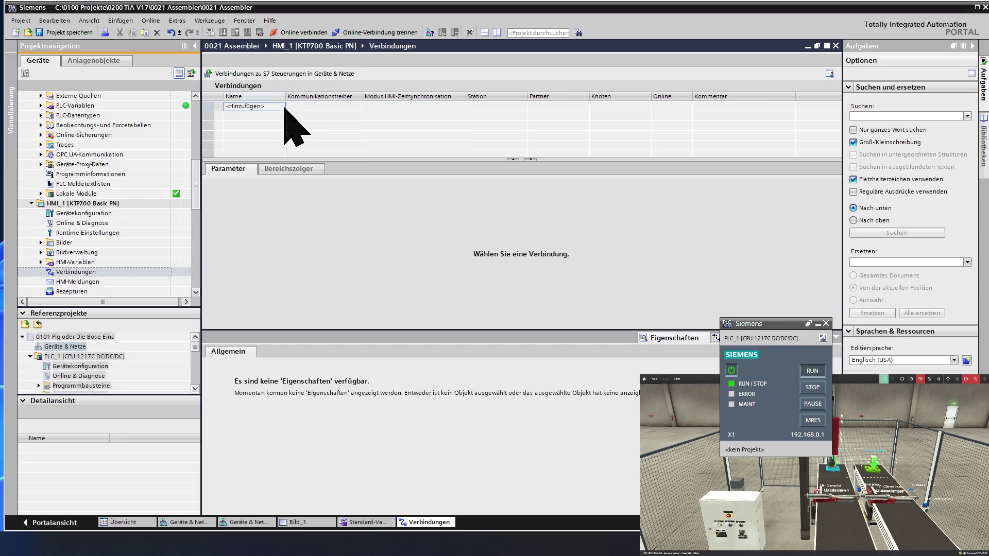
pyautogui.doubleClick(275, 105)
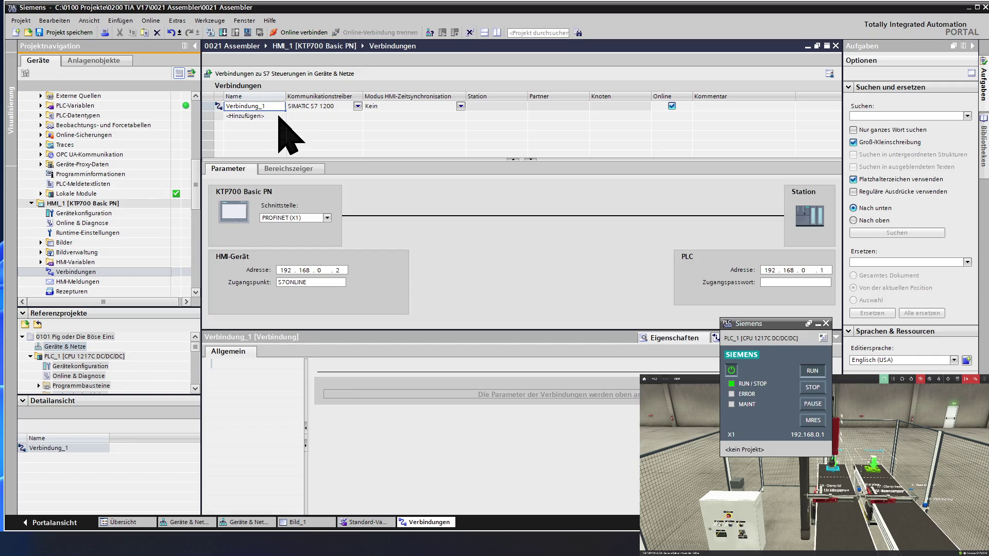
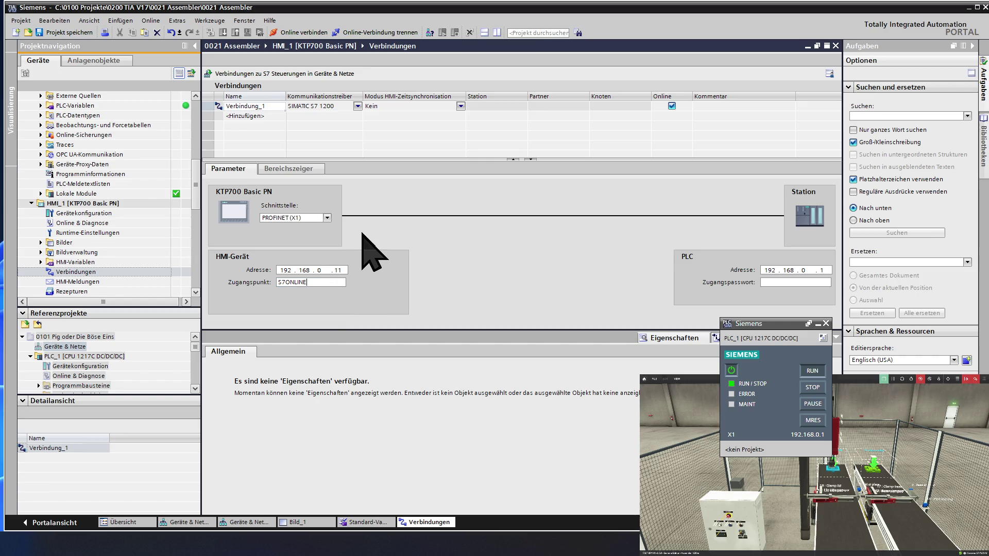
# - Keep Verbindung_1 on interface PROFINET (X1) with HMI time synchronisation mode Kein
pyautogui.click(327, 219)
pyautogui.click(325, 226)
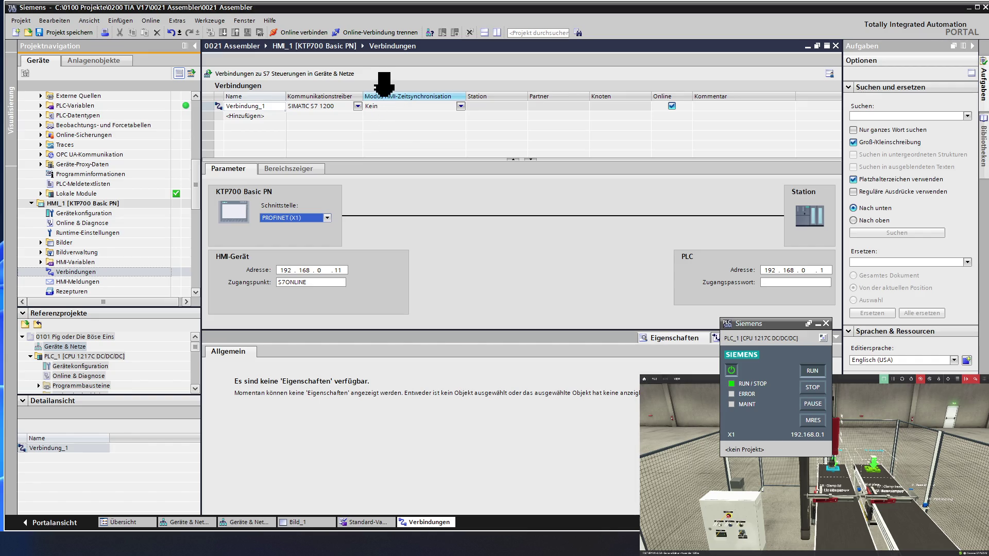
pyautogui.click(407, 108)
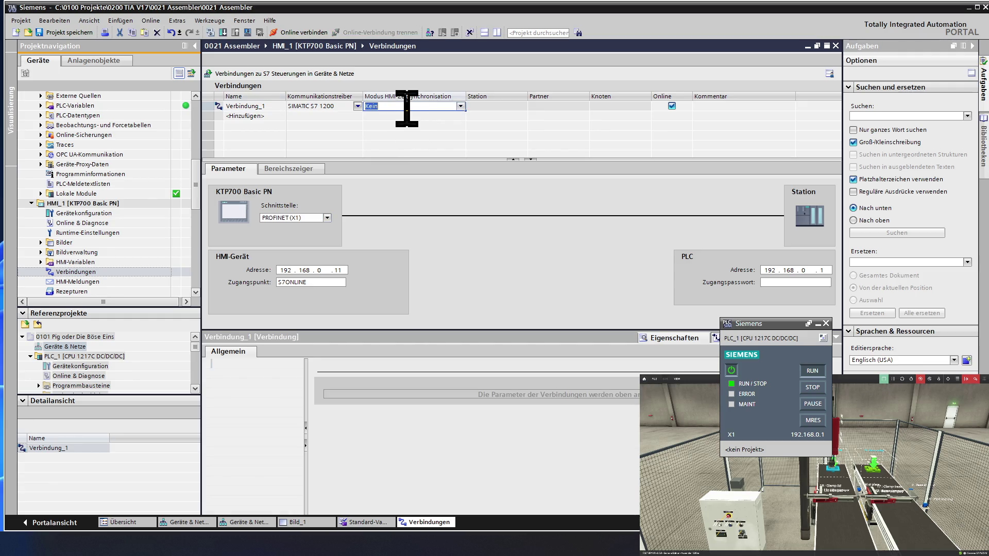
pyautogui.click(461, 105)
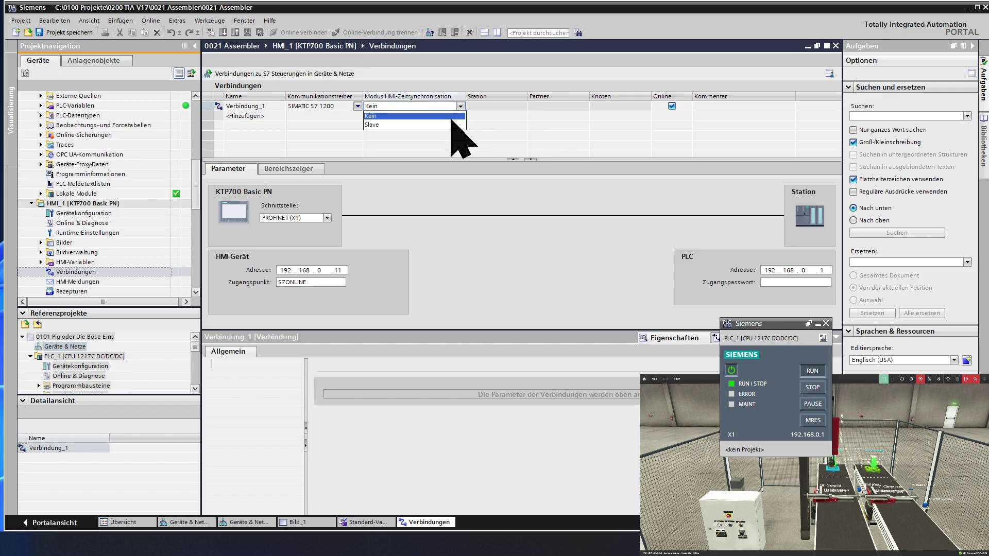
pyautogui.click(486, 128)
pyautogui.click(497, 109)
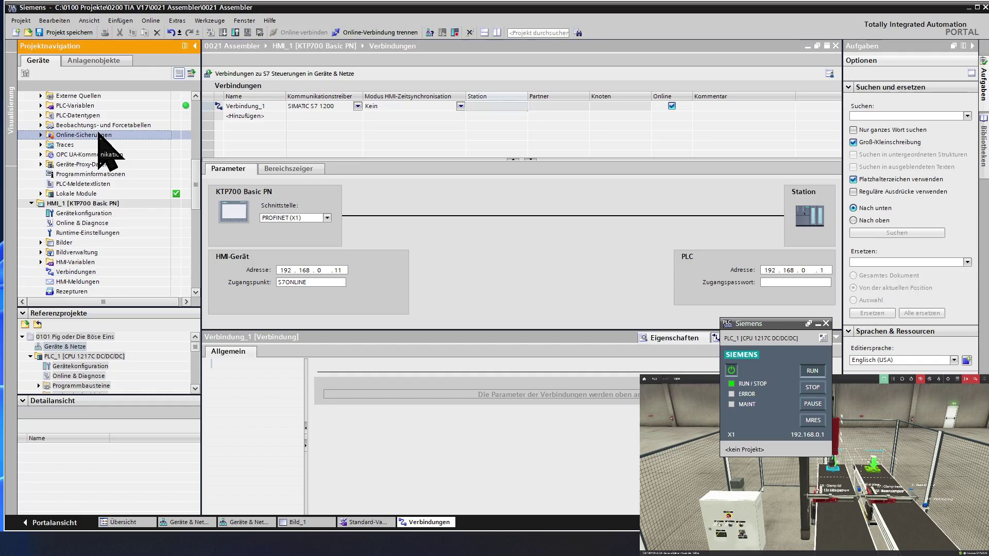
pyautogui.scroll(3, 104, 143)
pyautogui.scroll(3, 104, 143)
pyautogui.scroll(1, 104, 143)
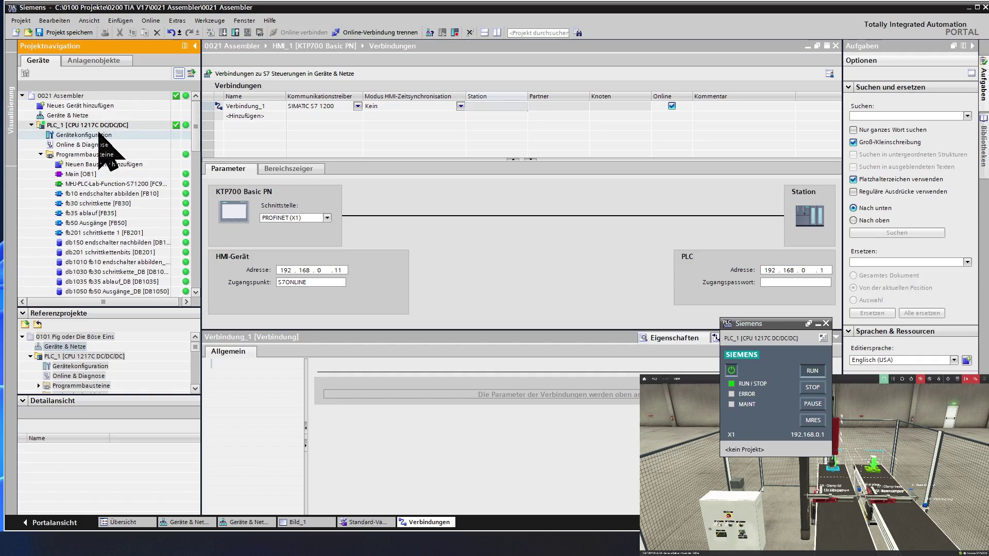
# - Disconnect the online connection and fully compile the PLC_1 hardware configuration
pyautogui.click(102, 180)
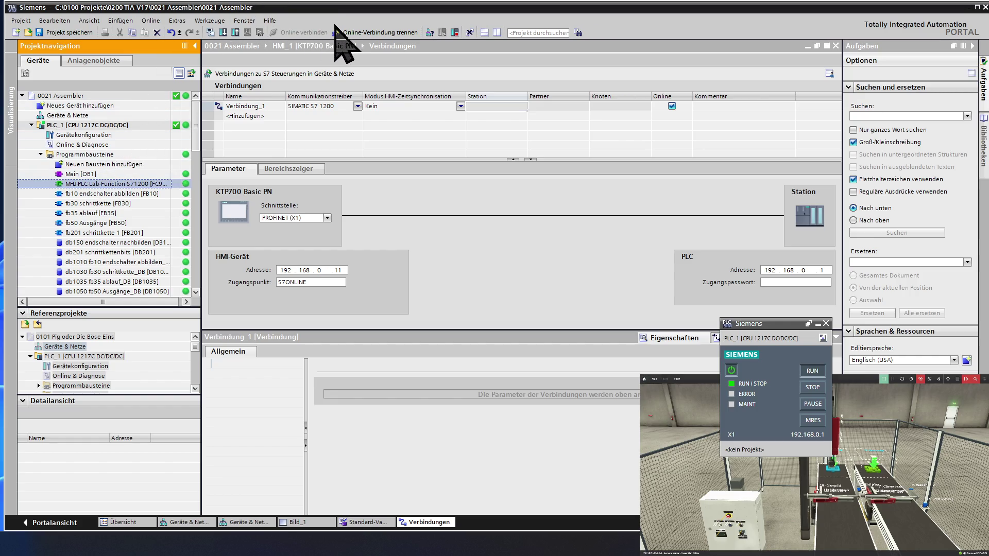
pyautogui.click(356, 33)
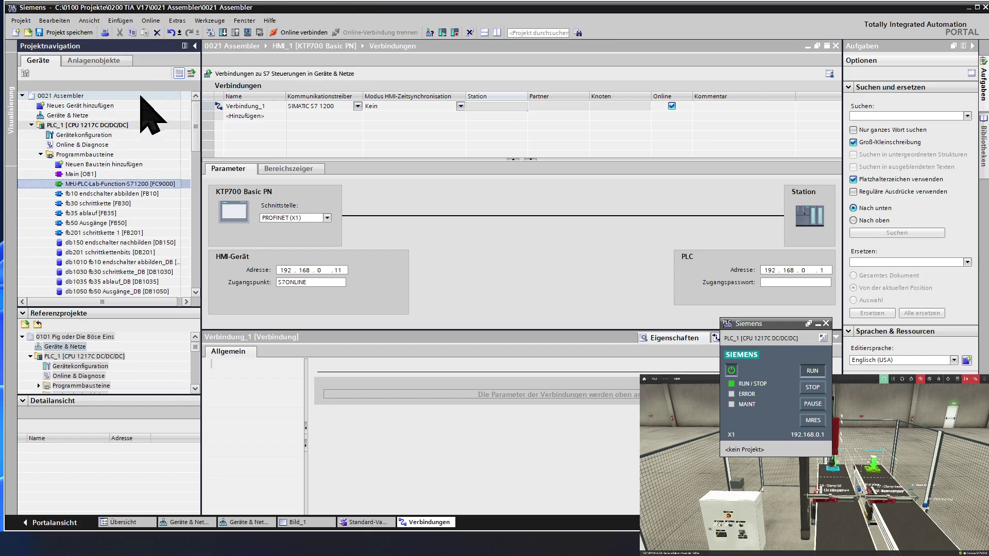
pyautogui.rightClick(116, 126)
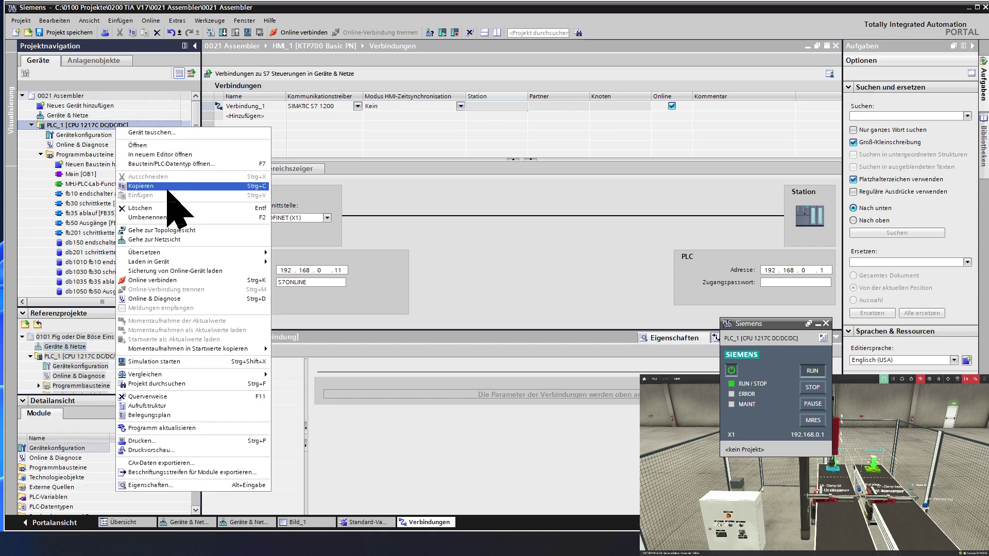
pyautogui.moveTo(194, 252)
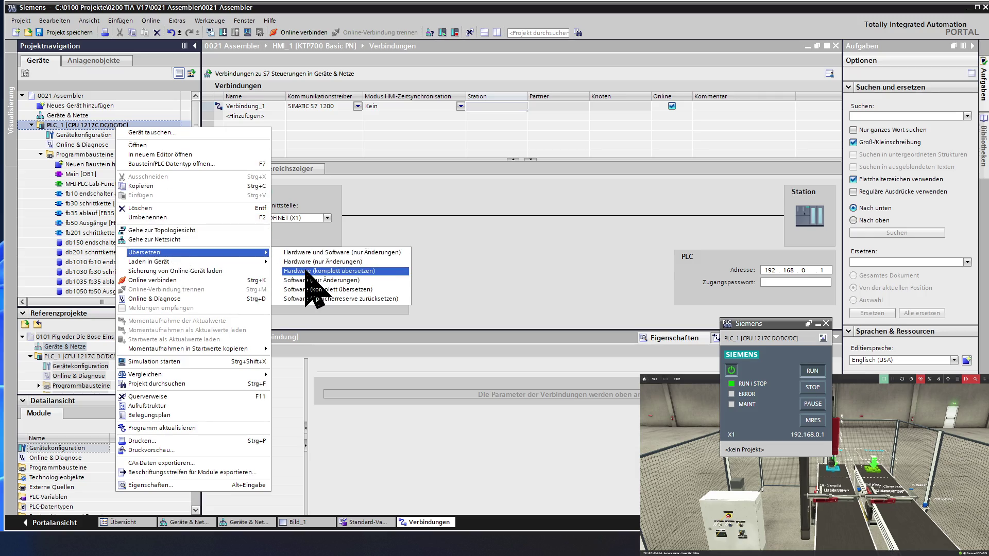
pyautogui.click(307, 271)
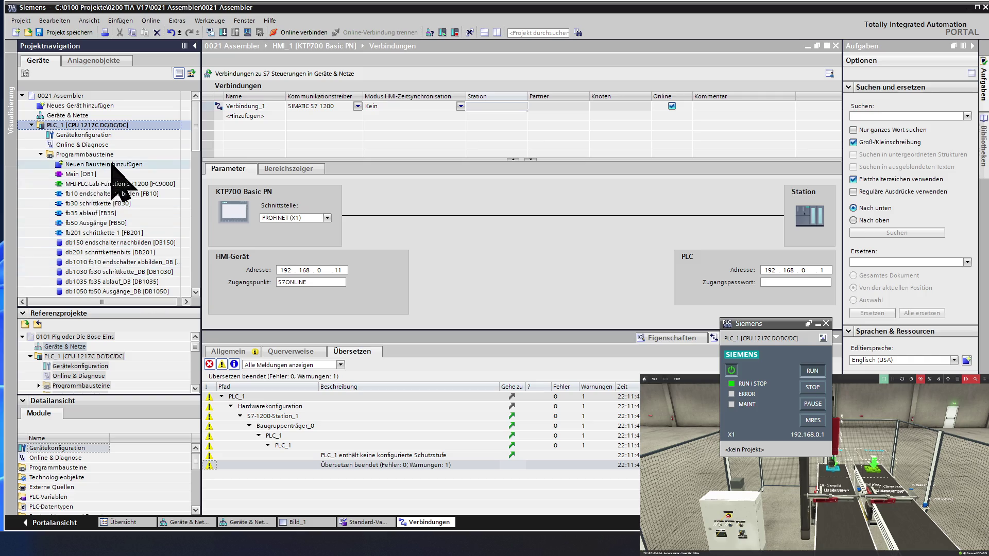
pyautogui.rightClick(115, 125)
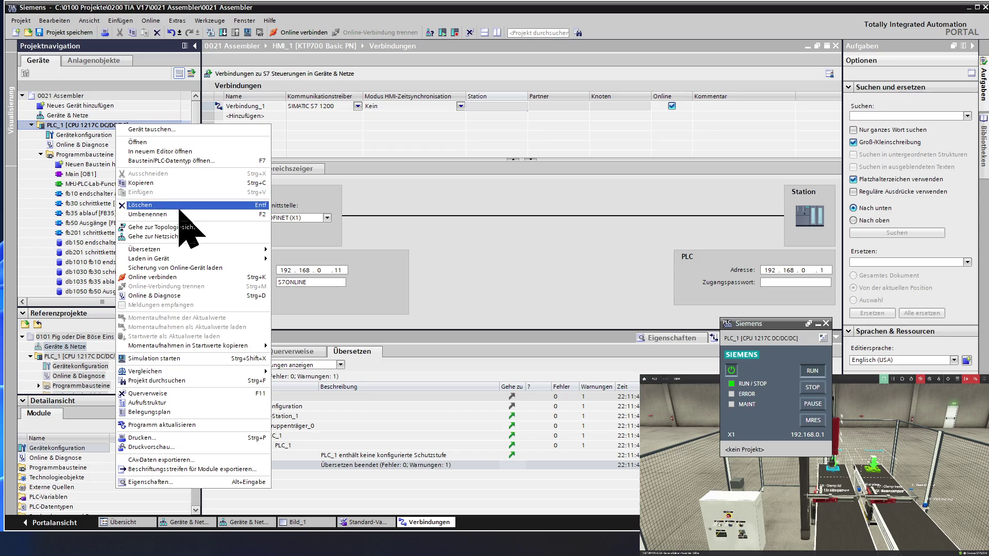
pyautogui.moveTo(145, 249)
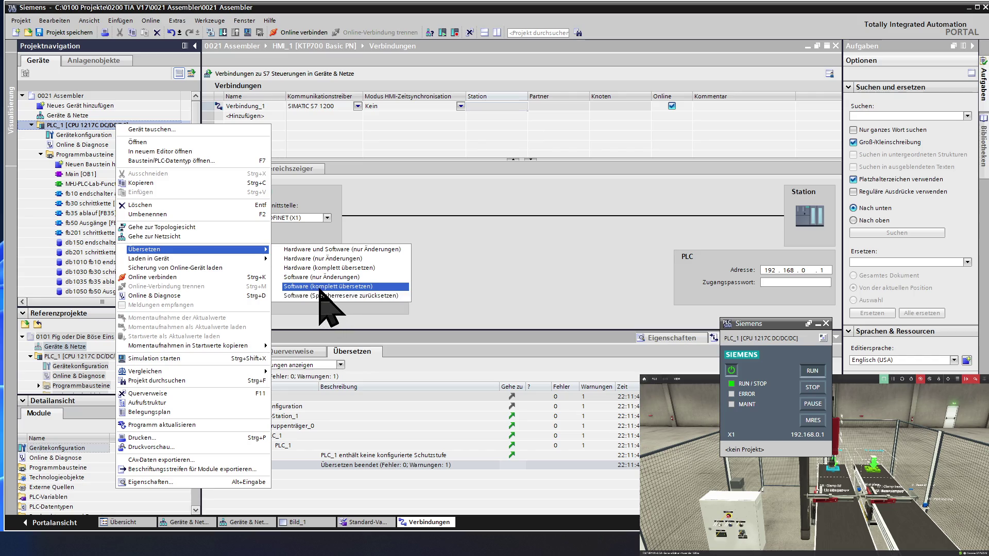
# - Fully compile the PLC_1 software via Übersetzen > Software (komplett übersetzen)
pyautogui.click(322, 296)
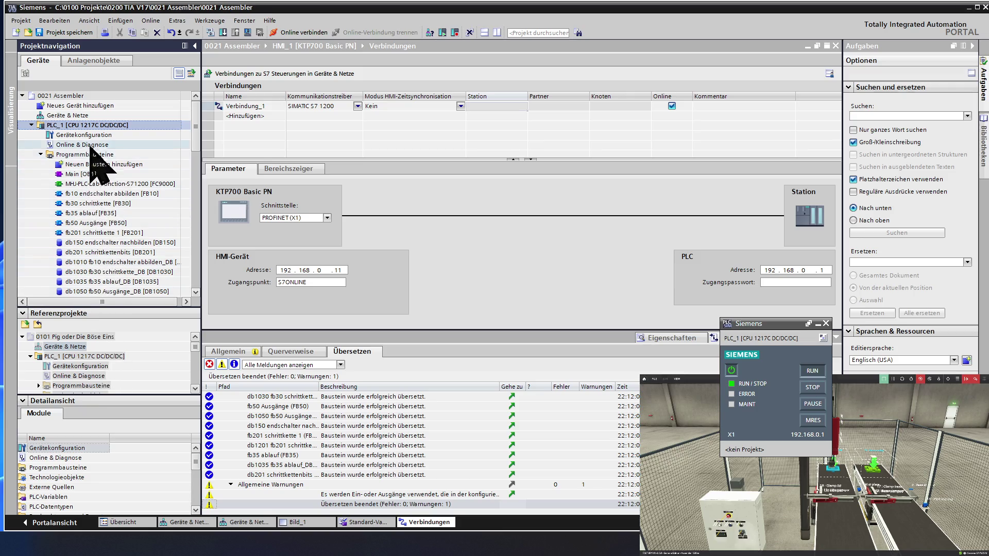
# - Show the HMI_1 PROFINET port properties from the Geräte & Netze network view
pyautogui.click(86, 115)
pyautogui.doubleClick(86, 114)
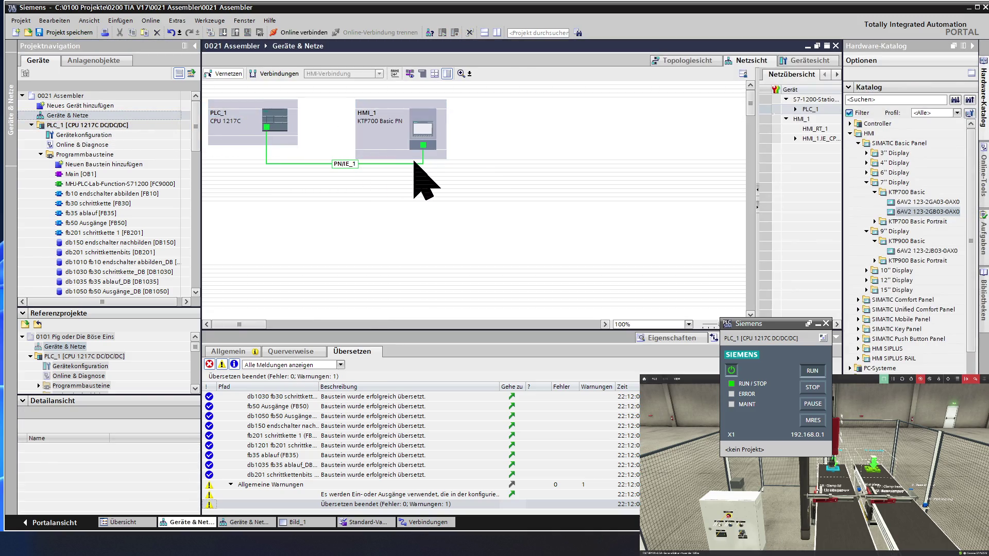
pyautogui.click(365, 164)
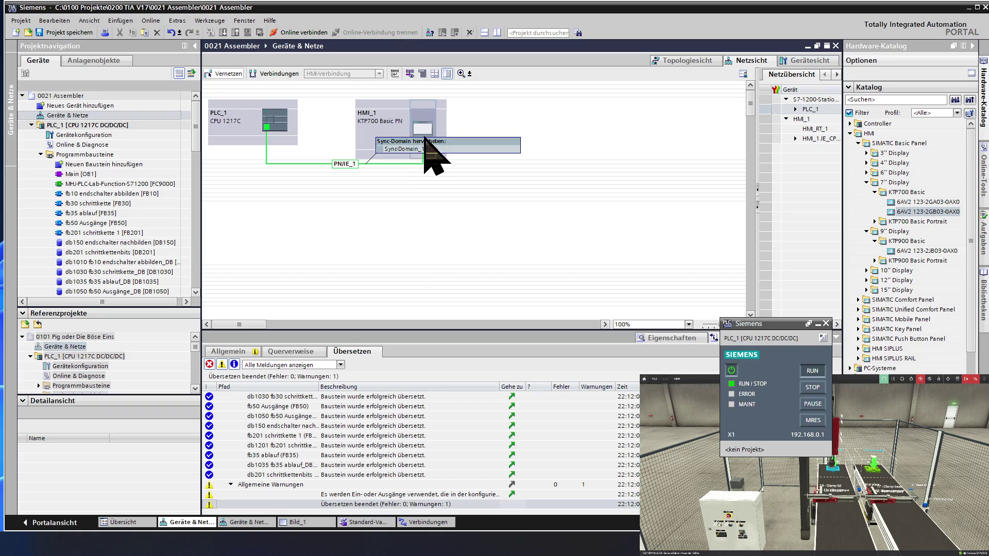
pyautogui.click(424, 144)
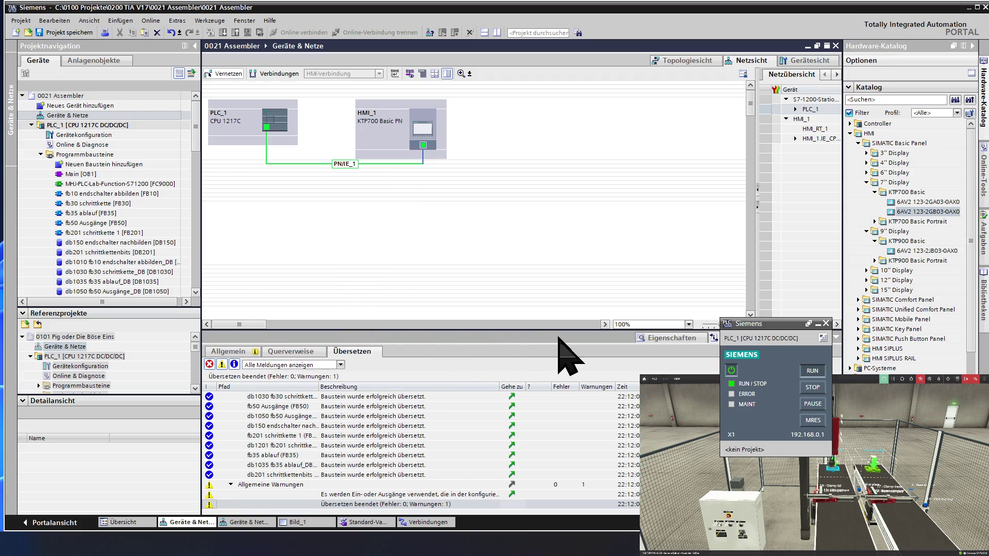
pyautogui.click(681, 338)
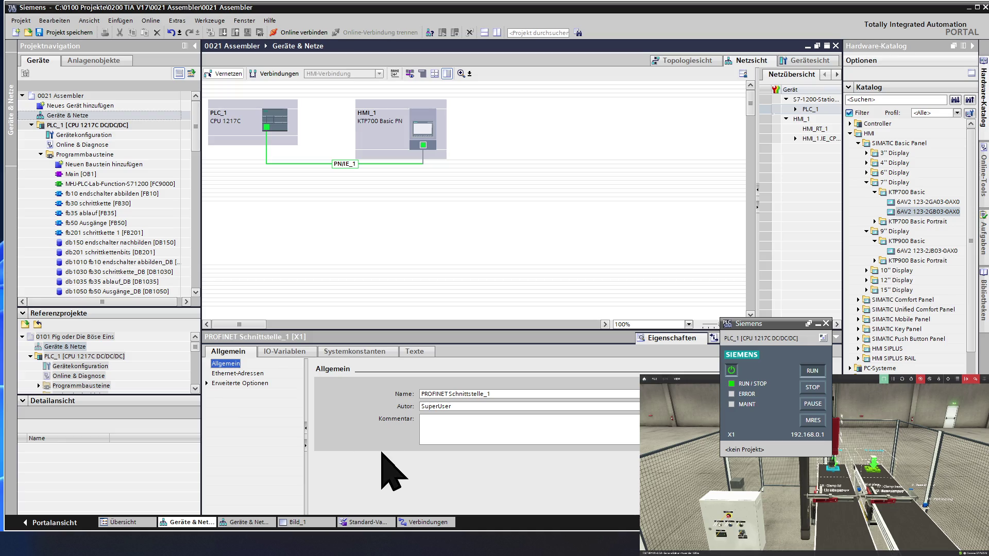
# - Review the HMI Ethernet addresses (PN/IE_1, 192.168.0.11, 255.255.255.0) and expand Erweiterte Optionen
pyautogui.click(239, 374)
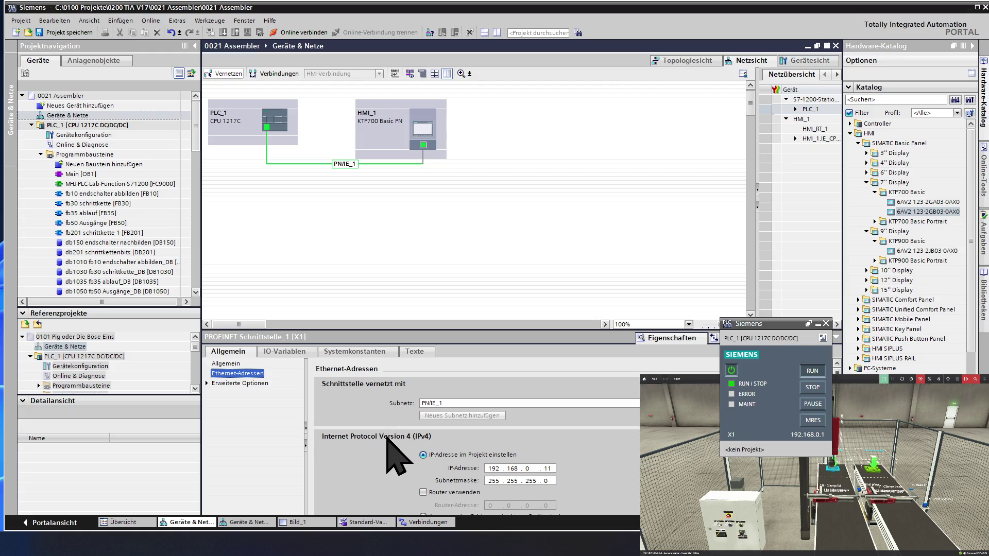
pyautogui.scroll(-1, 417, 451)
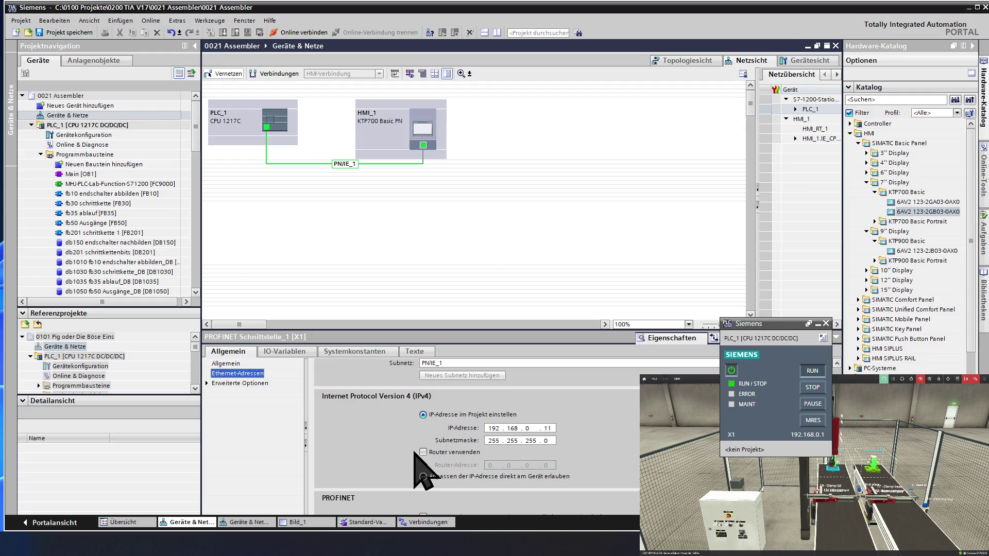
pyautogui.scroll(-1, 421, 471)
pyautogui.scroll(-1, 415, 453)
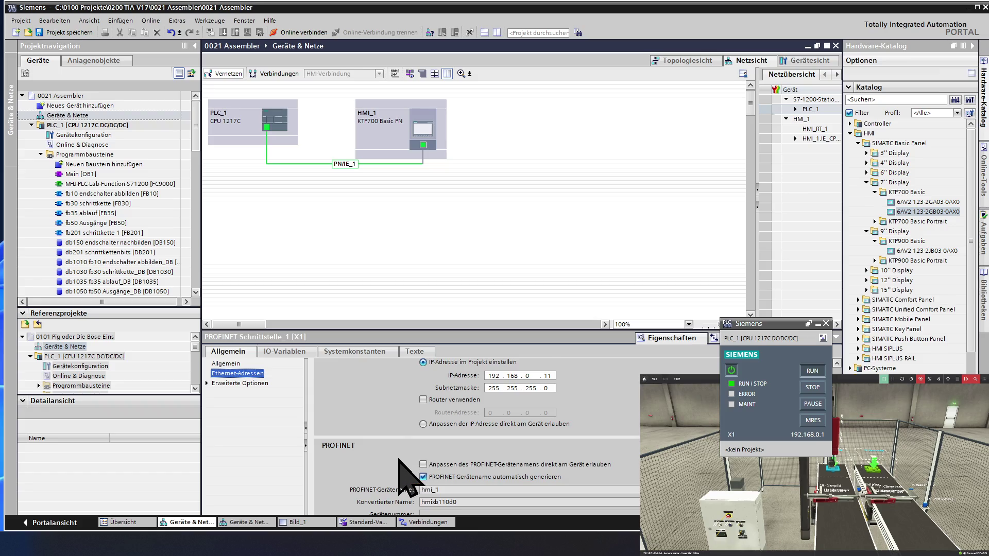
pyautogui.scroll(-1, 399, 460)
pyautogui.scroll(-1, 399, 461)
pyautogui.scroll(-1, 399, 461)
pyautogui.scroll(-1, 399, 460)
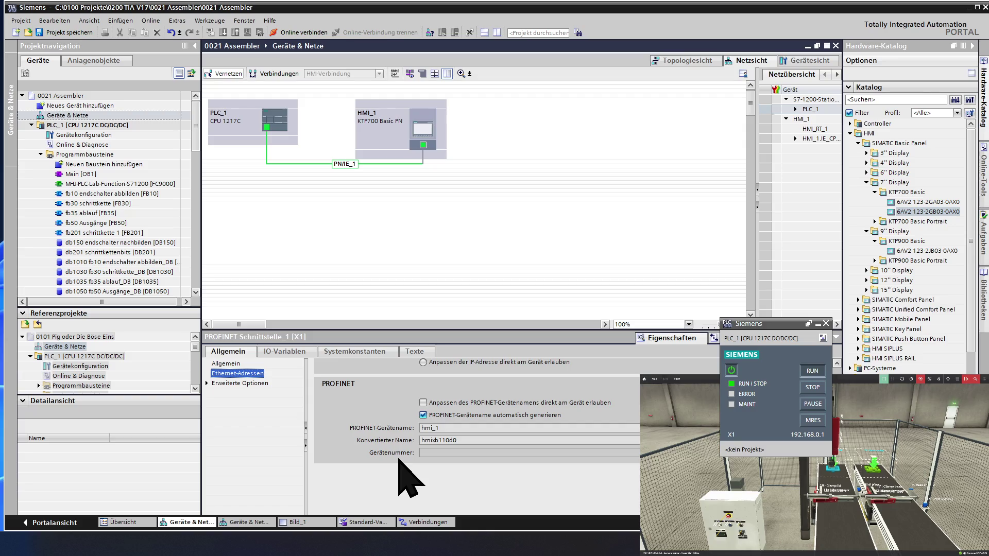
pyautogui.scroll(4, 400, 460)
pyautogui.scroll(3, 399, 460)
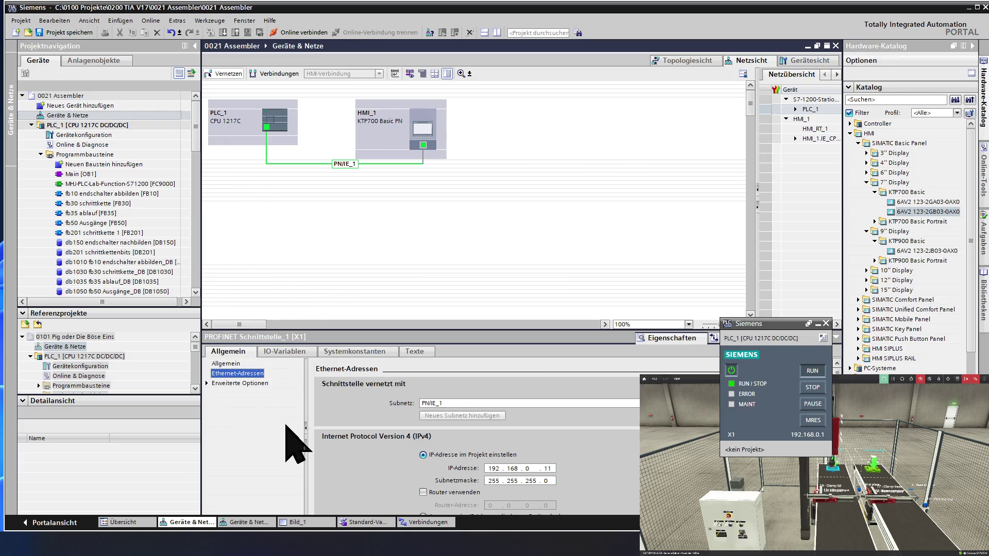
pyautogui.click(207, 384)
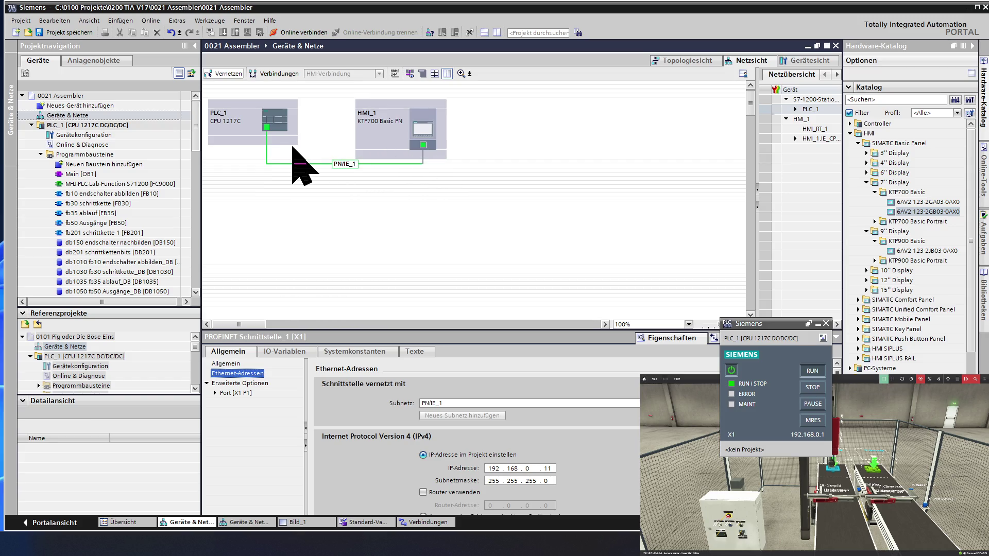
# - Check the PLC_1 PROFINET interface, deselect it, and expand the HMI_1 screens folder
pyautogui.click(266, 127)
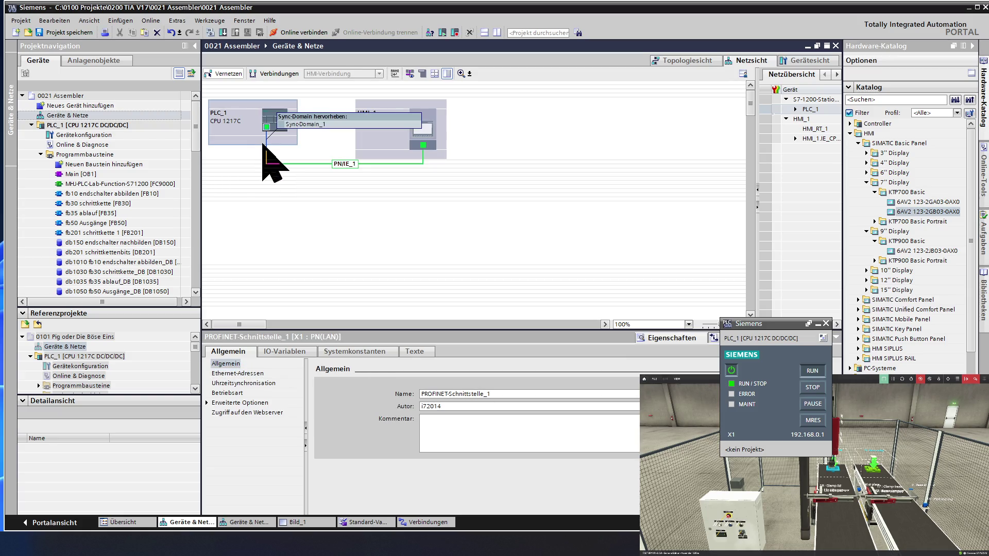
pyautogui.click(246, 174)
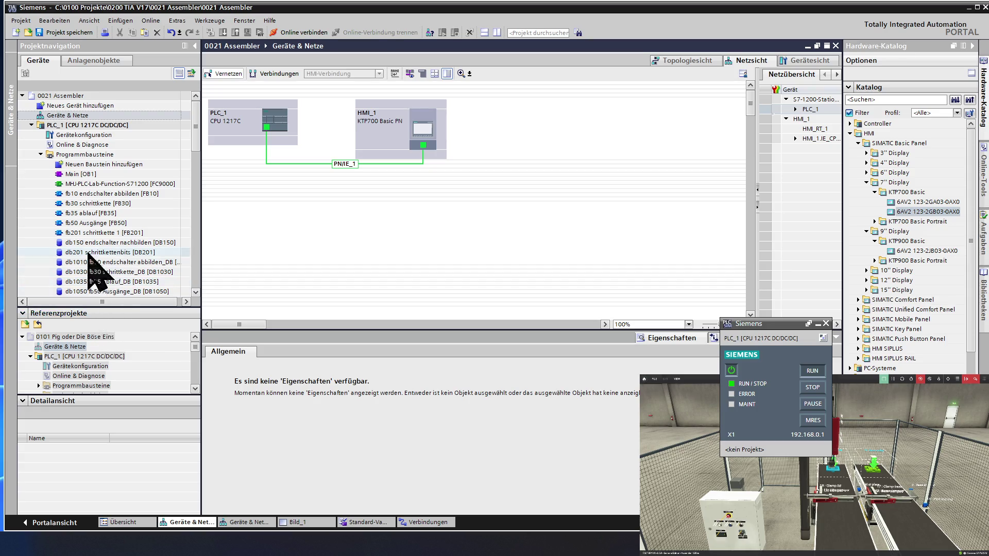
pyautogui.scroll(-2, 88, 255)
pyautogui.scroll(-2, 90, 255)
pyautogui.scroll(-1, 90, 255)
pyautogui.scroll(-1, 91, 251)
pyautogui.scroll(-1, 93, 254)
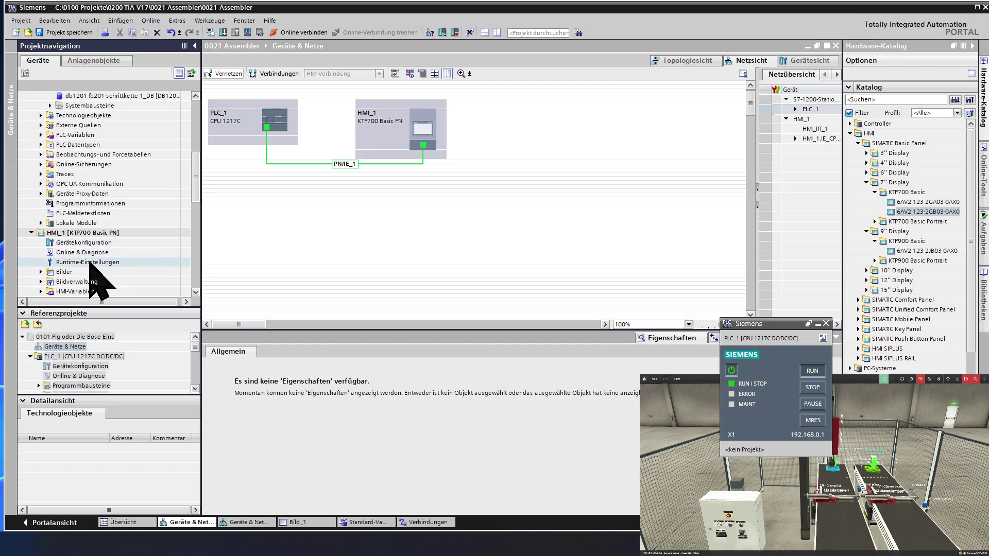
pyautogui.scroll(-1, 91, 275)
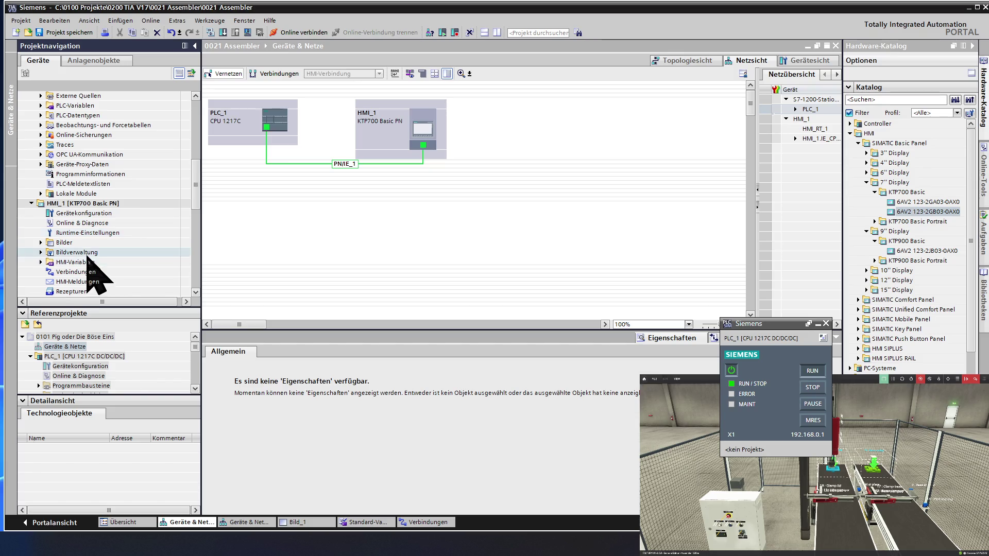
pyautogui.doubleClick(83, 242)
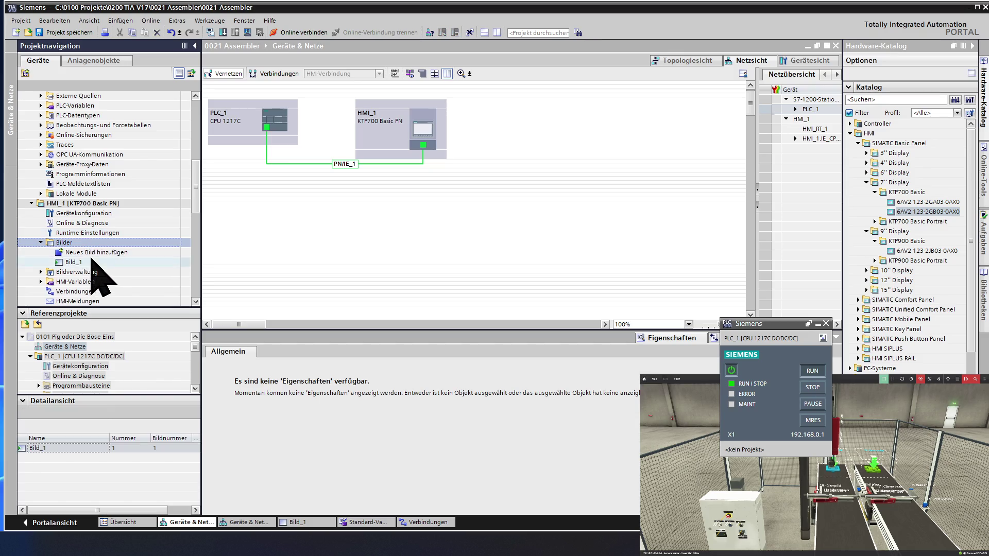
# - Open screen Bild_1 and select its Connect button to show its properties
pyautogui.doubleClick(91, 261)
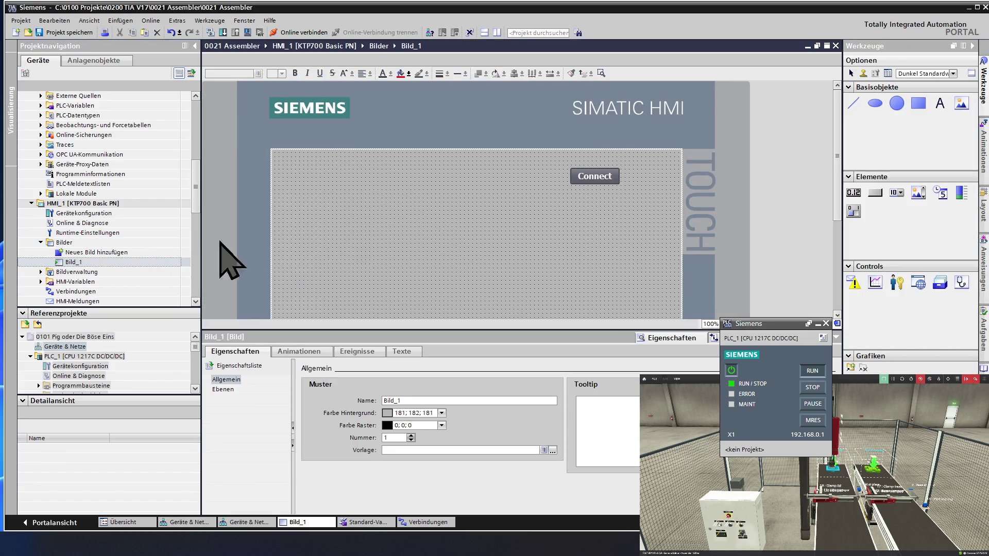
pyautogui.click(585, 176)
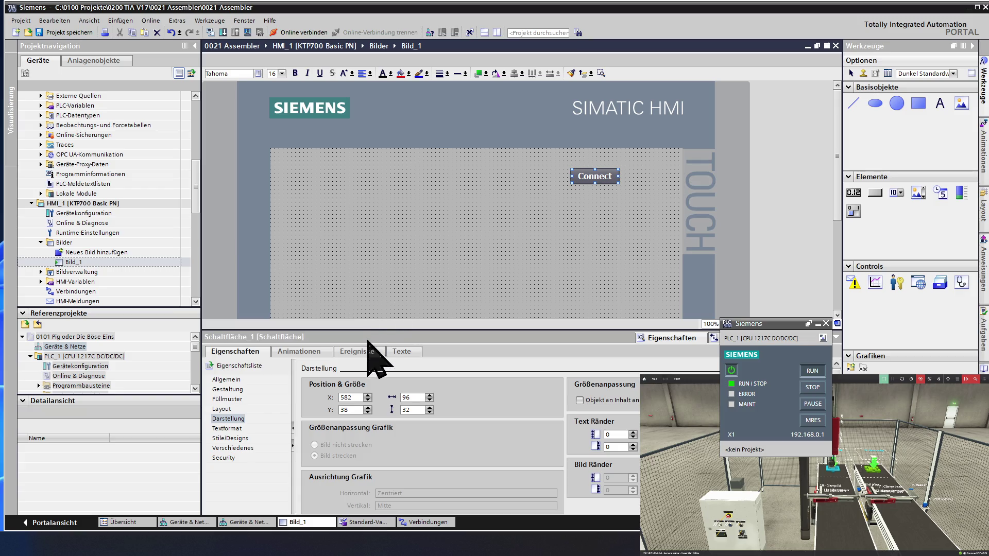
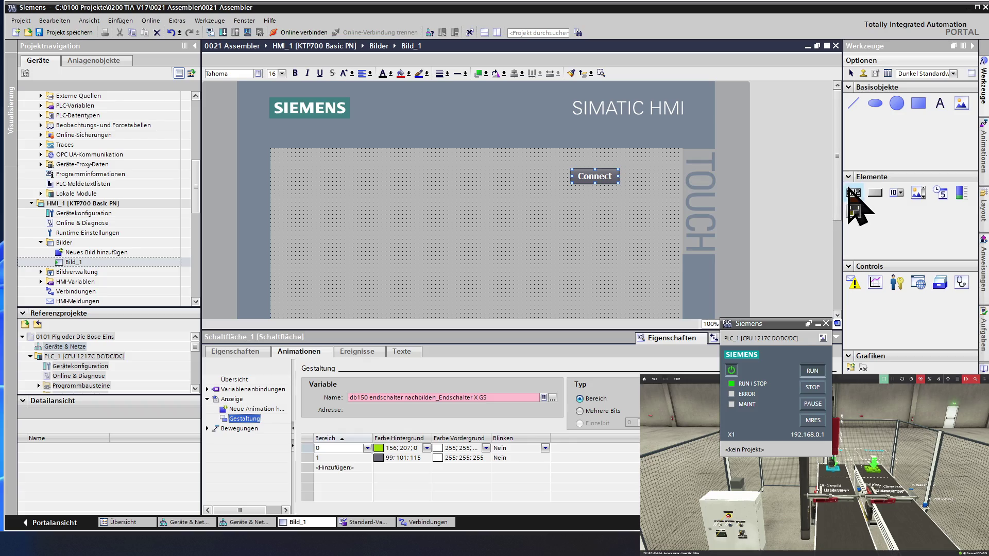
# - Place an I/O field on Bild_1 and open its process tag selection
pyautogui.moveTo(853, 193); pyautogui.dragTo(515, 214)
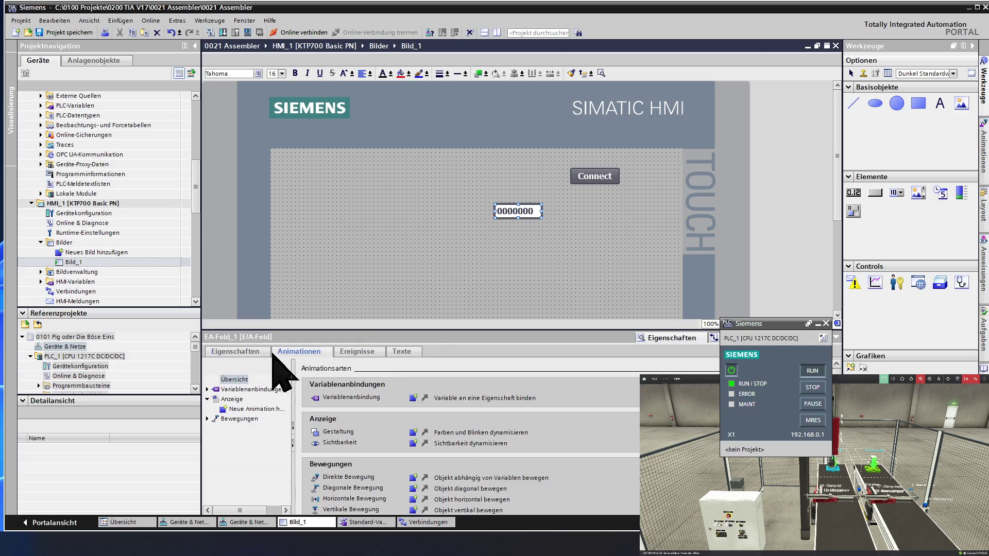
pyautogui.click(251, 354)
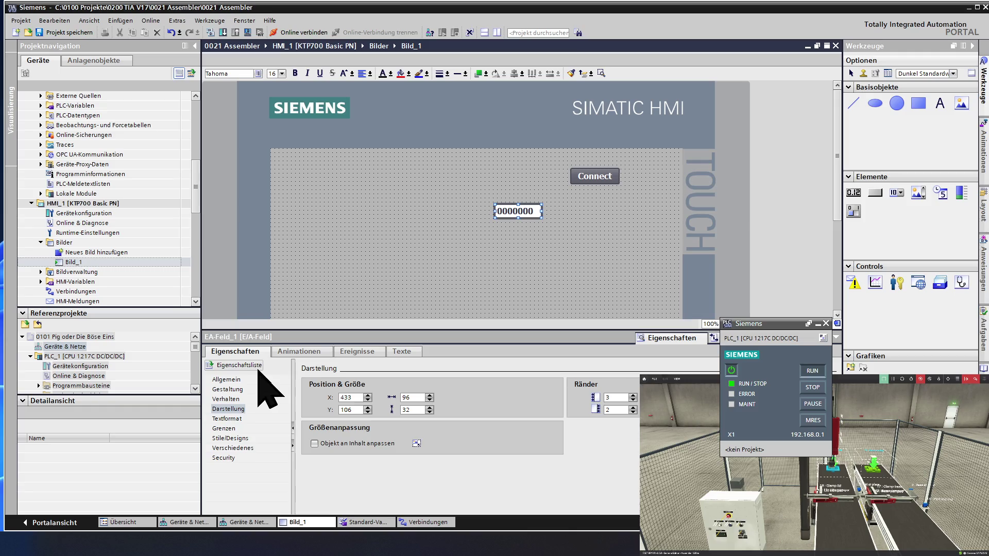
pyautogui.click(228, 379)
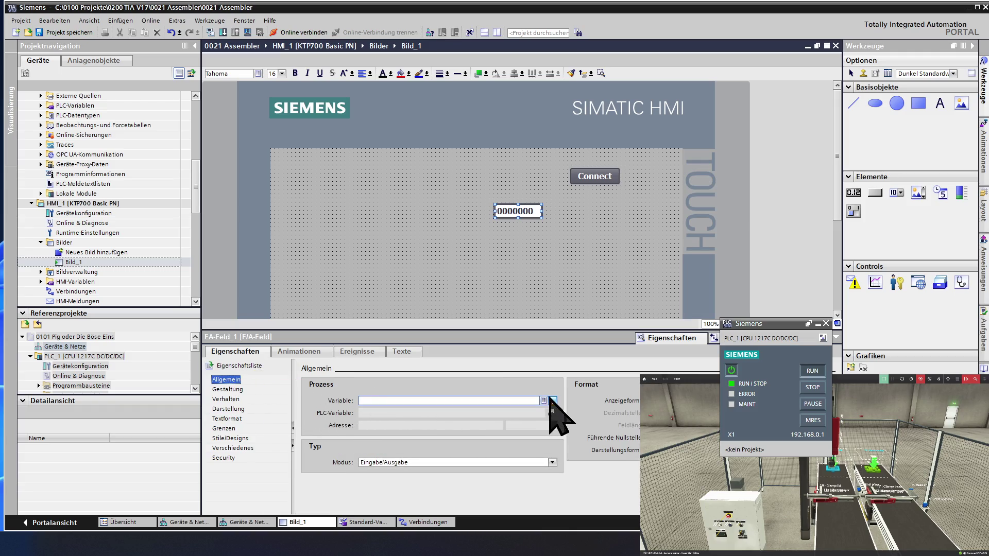
pyautogui.click(553, 401)
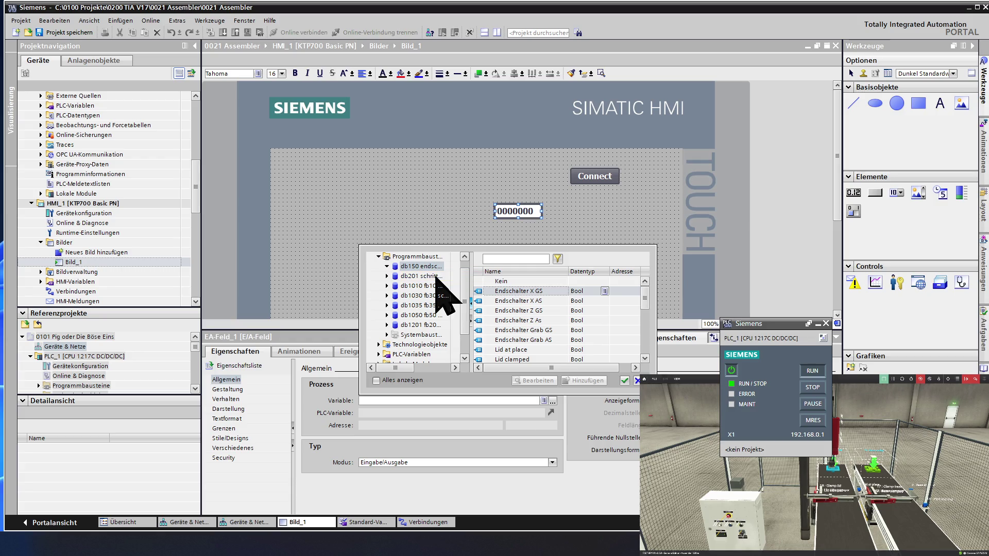
# - Bind the I/O field to the AD 30 counter tag from the standard PLC tag table
pyautogui.click(380, 256)
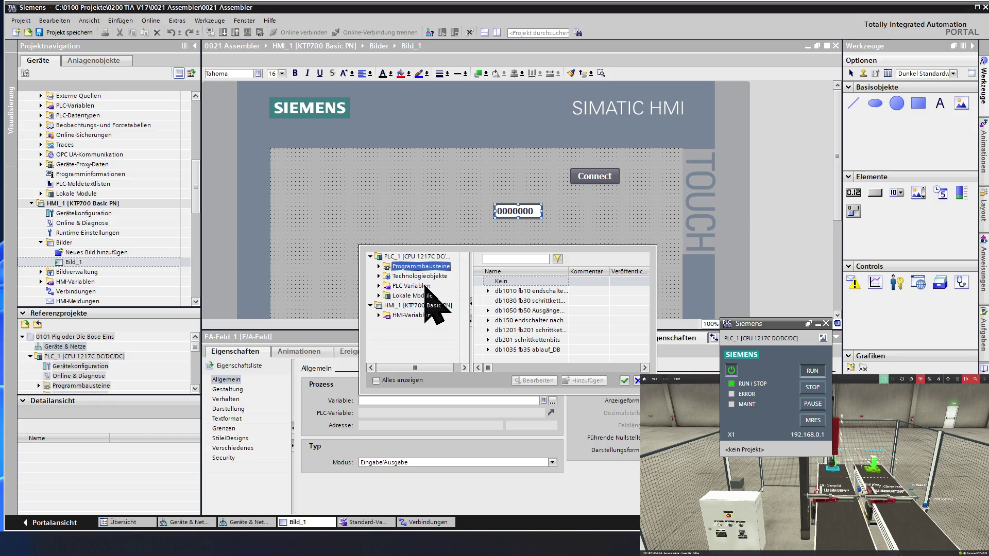
pyautogui.doubleClick(425, 287)
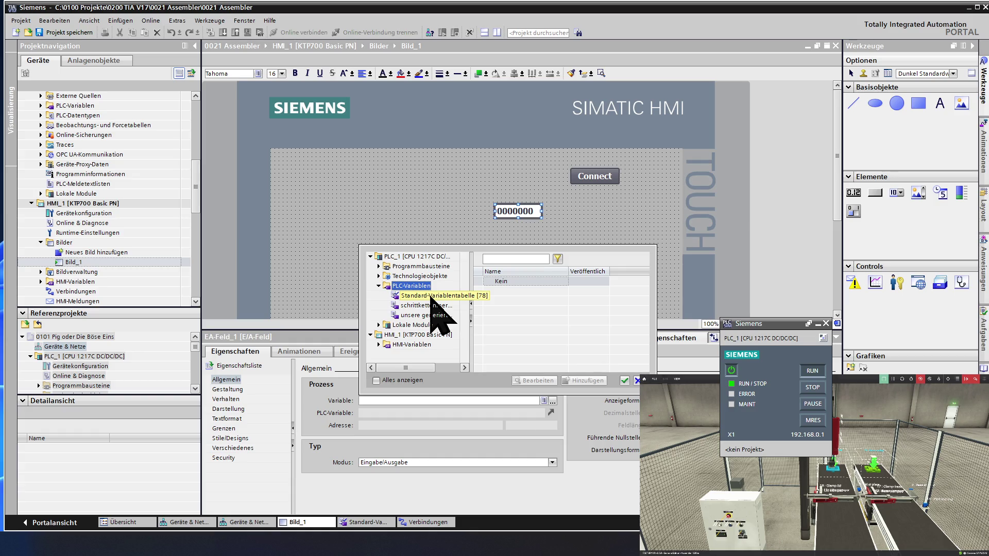
pyautogui.click(430, 295)
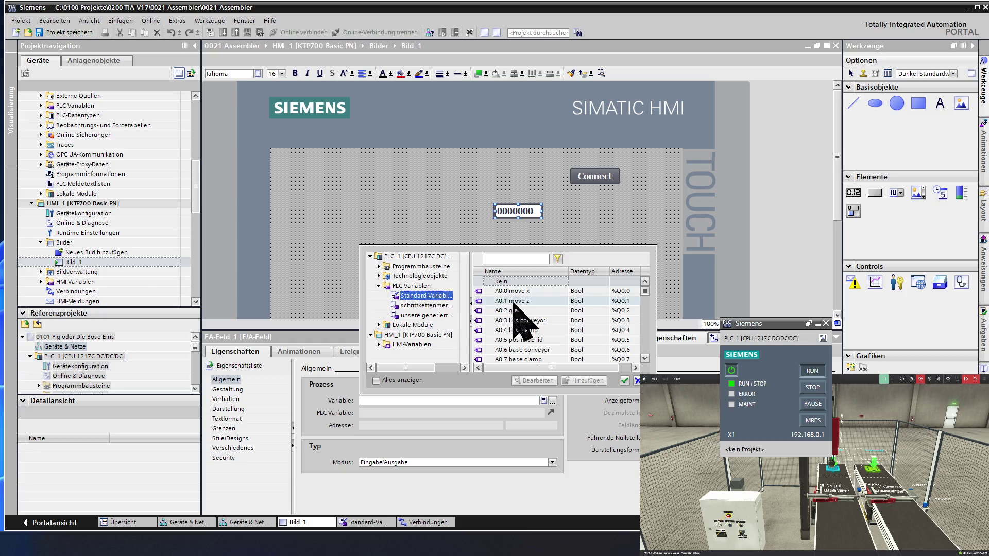
pyautogui.scroll(-2, 538, 318)
pyautogui.scroll(-2, 539, 317)
pyautogui.scroll(-1, 538, 317)
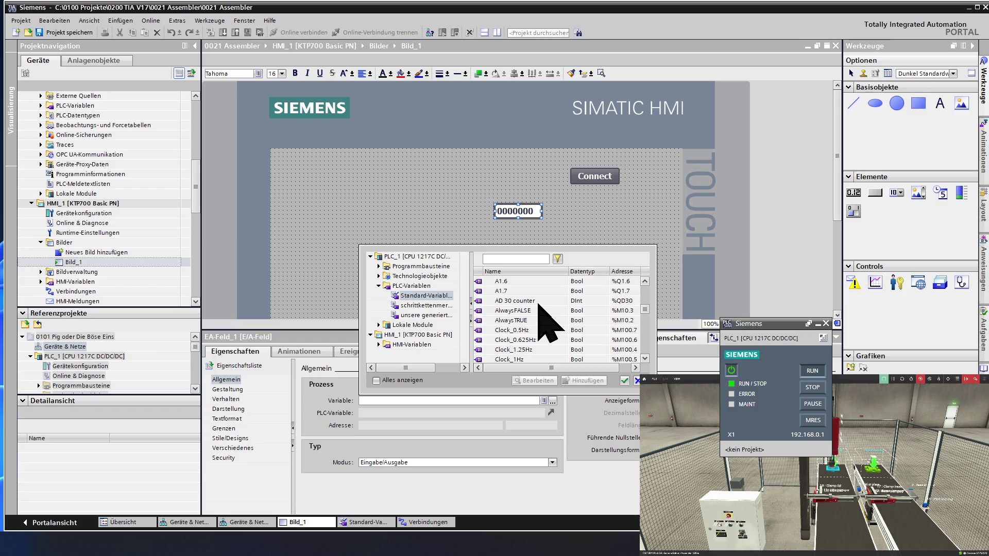
pyautogui.doubleClick(538, 301)
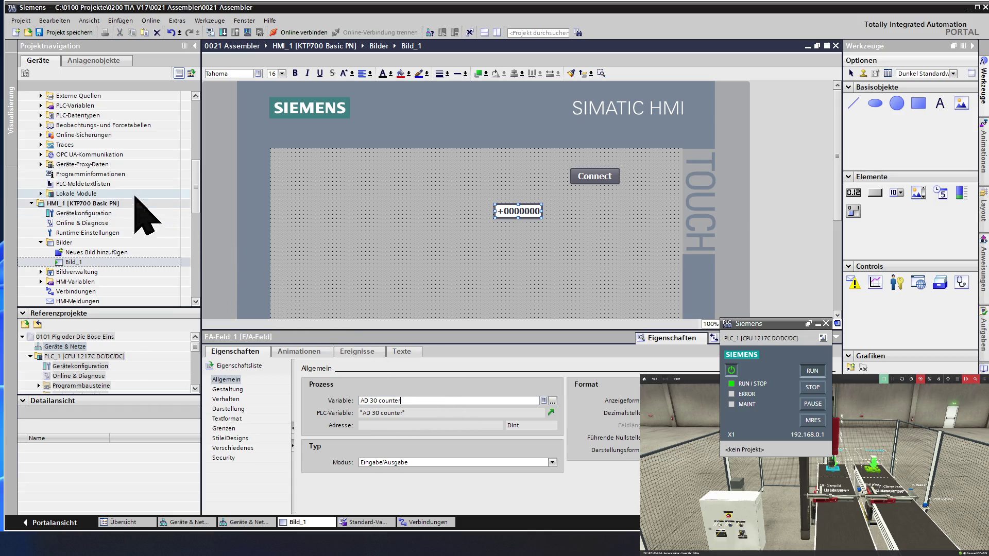
pyautogui.doubleClick(106, 291)
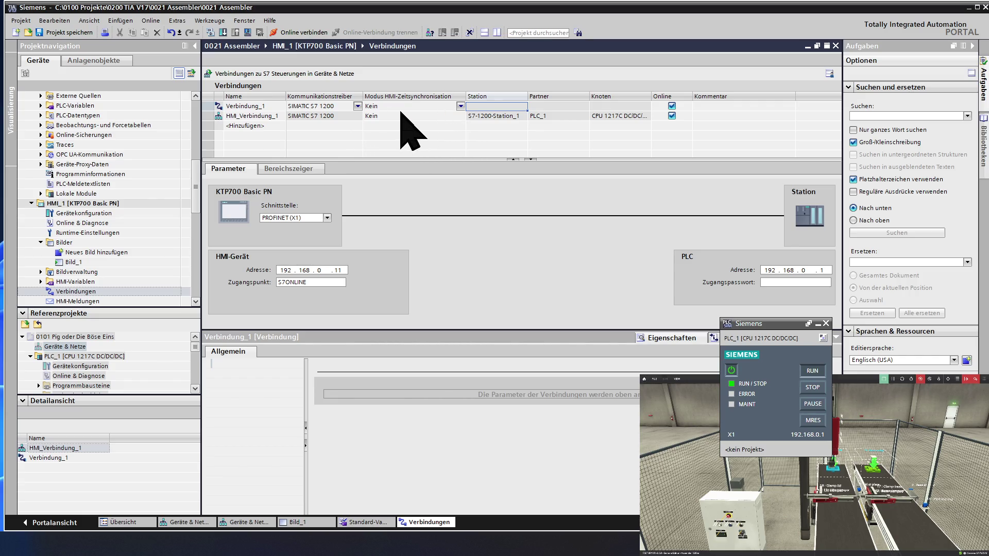
# - Delete the Verbindung_1 connection, leaving only HMI_Verbindung_1, and return to Bild_1
pyautogui.click(213, 105)
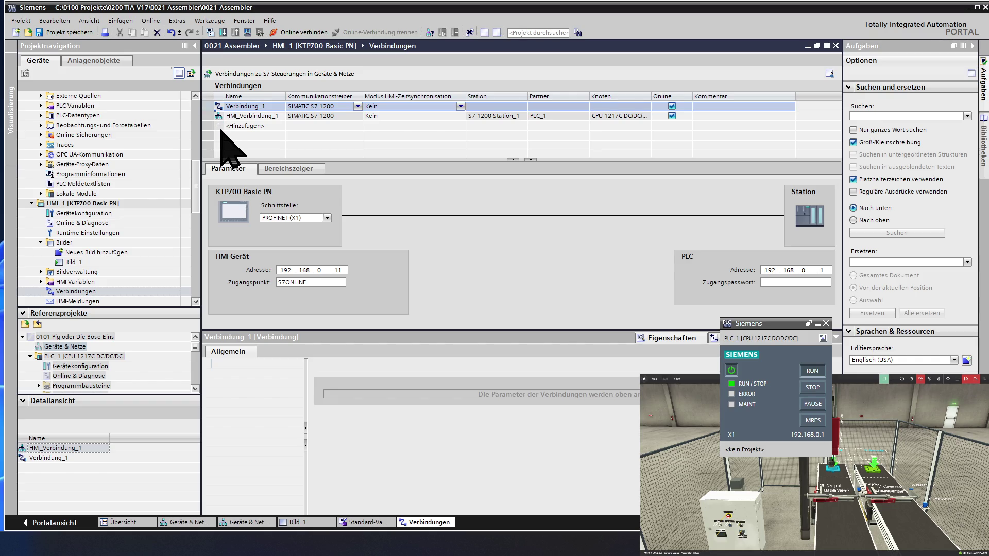
pyautogui.press('Delete')
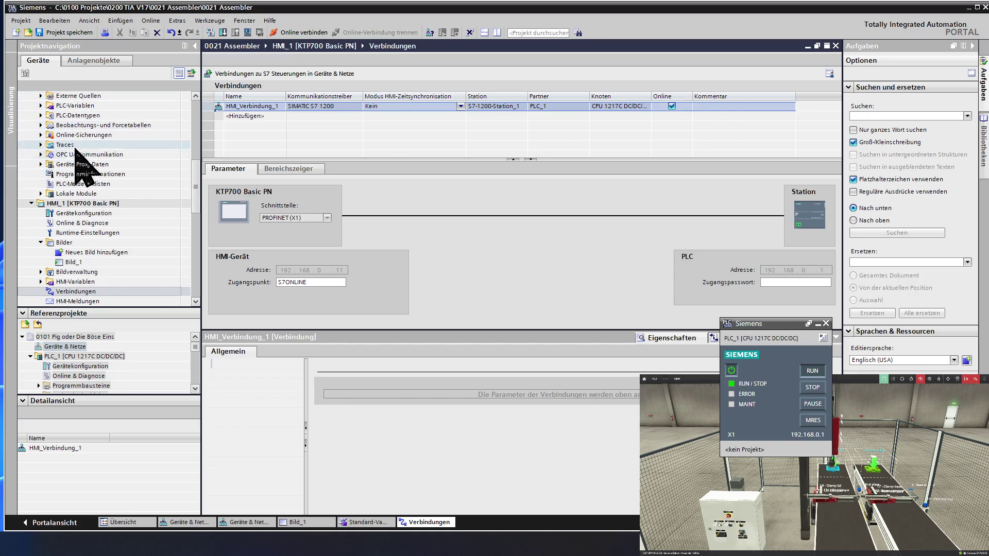
pyautogui.doubleClick(92, 261)
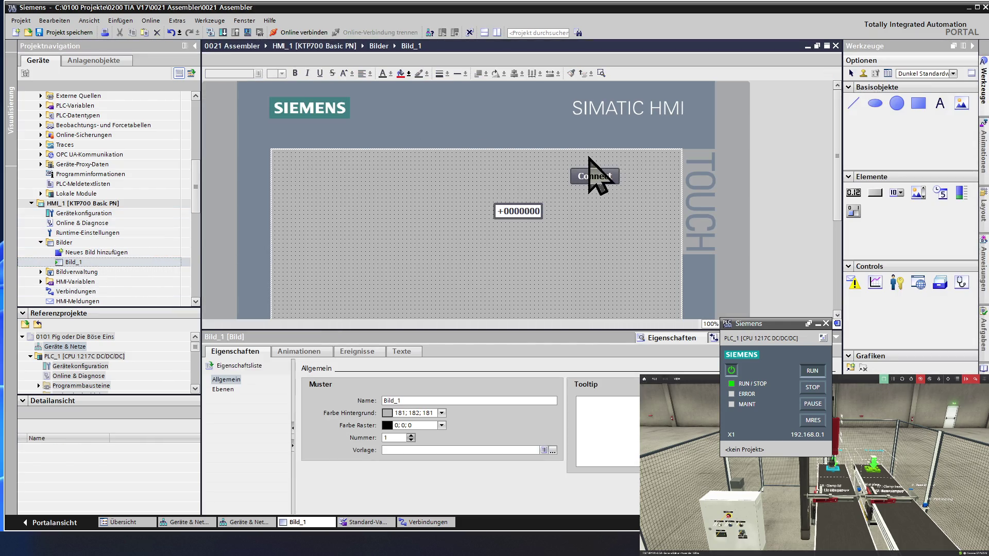
# - Open the Connect button's appearance animation and its tag browser
pyautogui.click(591, 175)
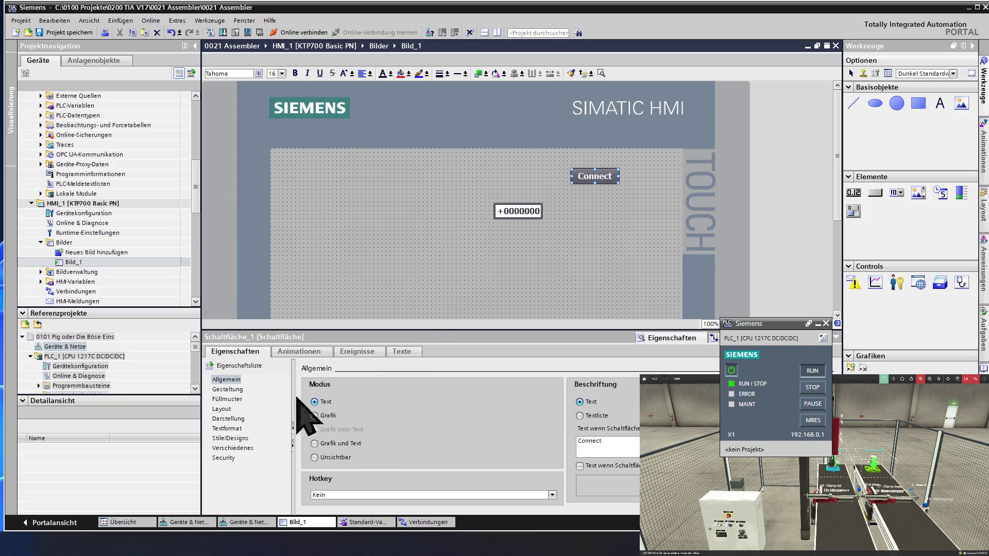
pyautogui.click(296, 353)
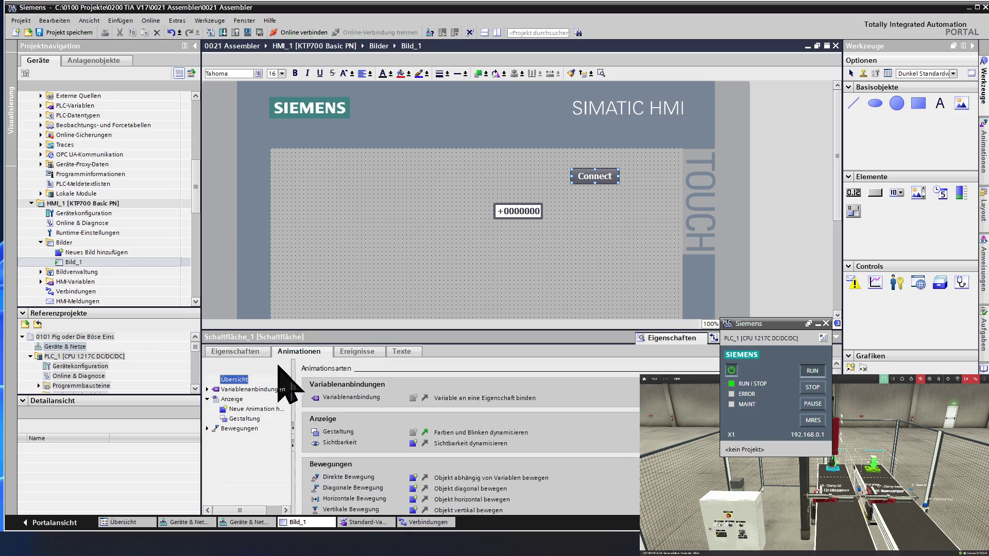
pyautogui.click(252, 422)
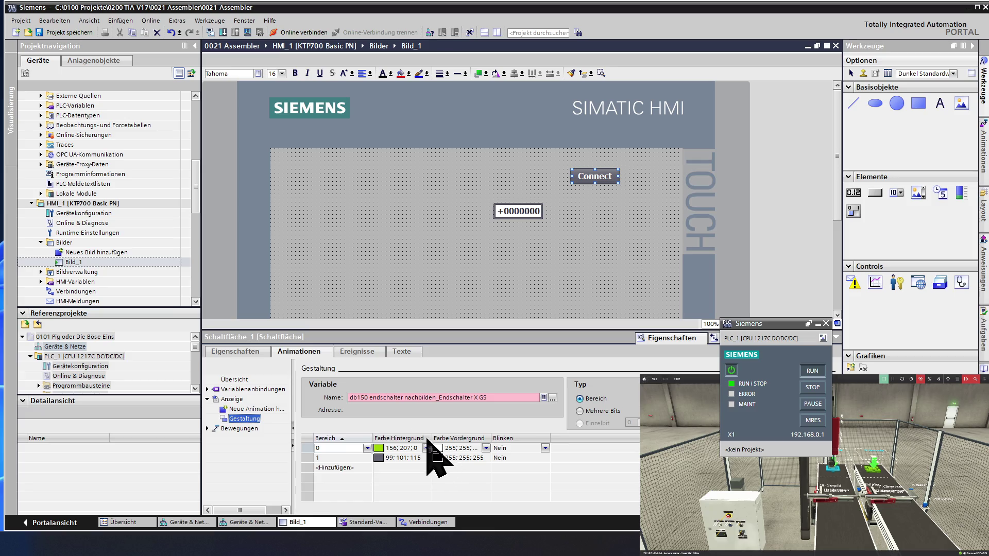
pyautogui.click(552, 397)
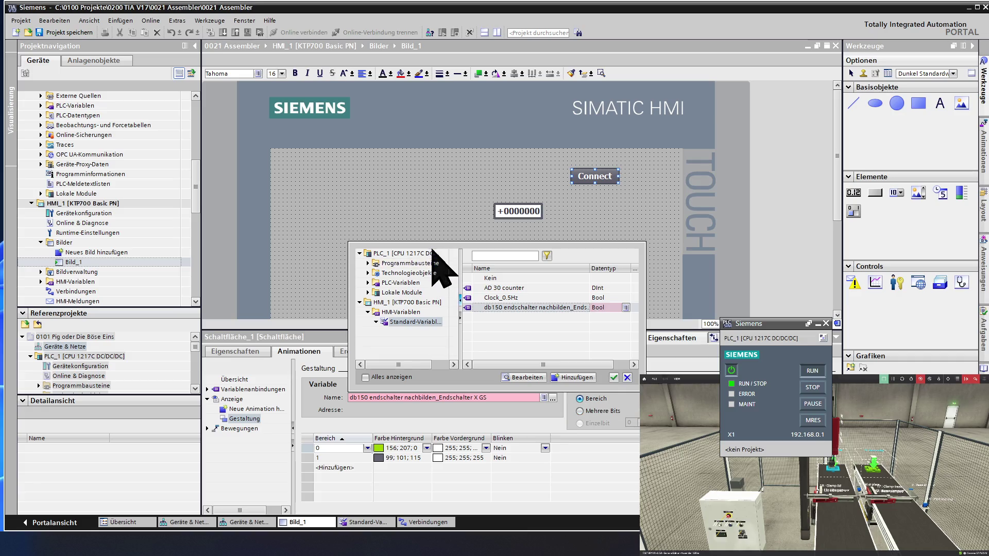
# - Bind the appearance animation to Clock_0.5Hz from the standard PLC tag table
pyautogui.click(417, 283)
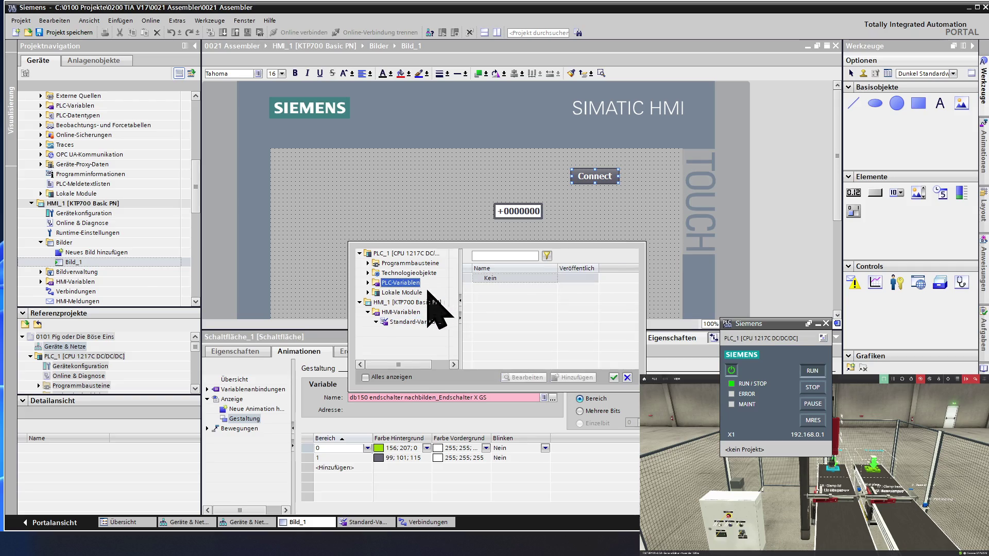
pyautogui.doubleClick(406, 284)
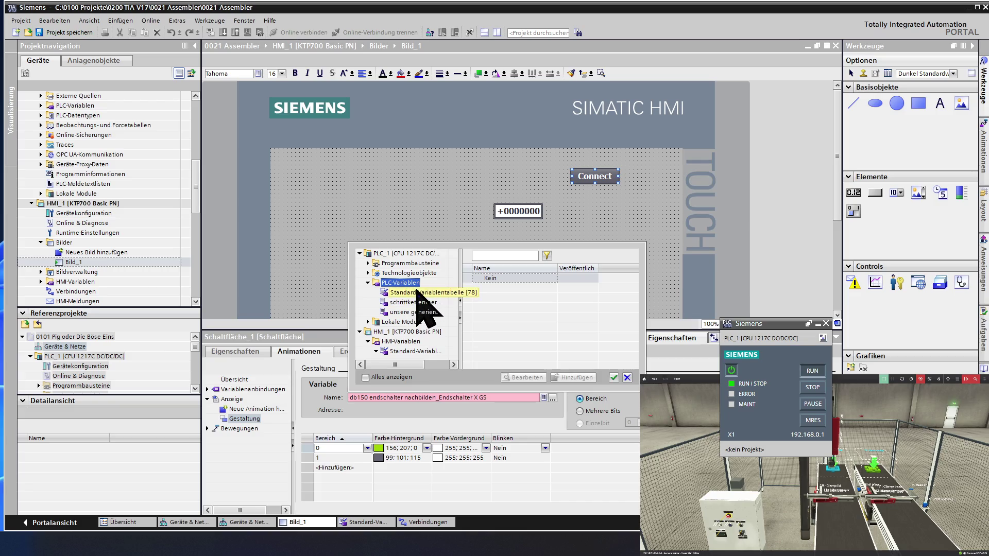
pyautogui.click(414, 294)
pyautogui.scroll(-5, 522, 316)
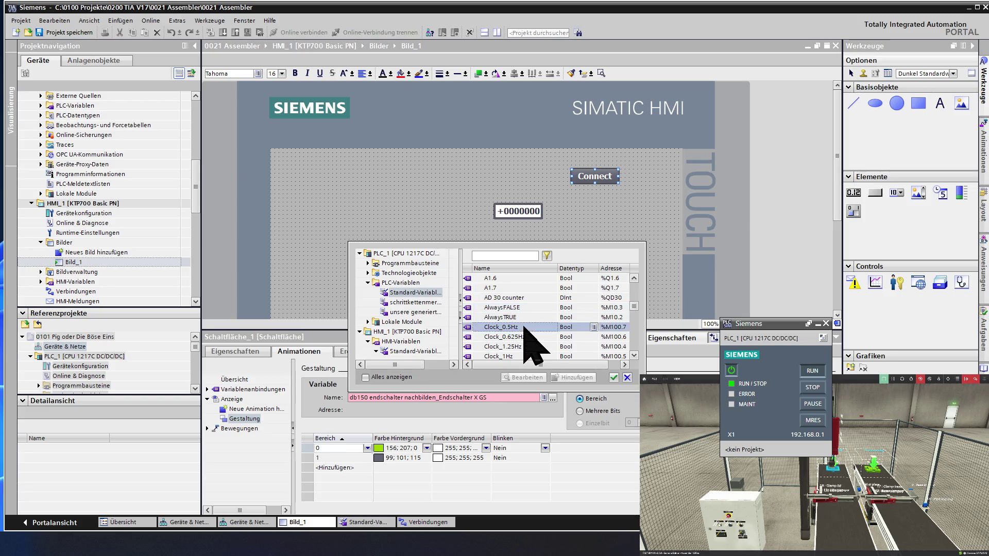
pyautogui.doubleClick(524, 327)
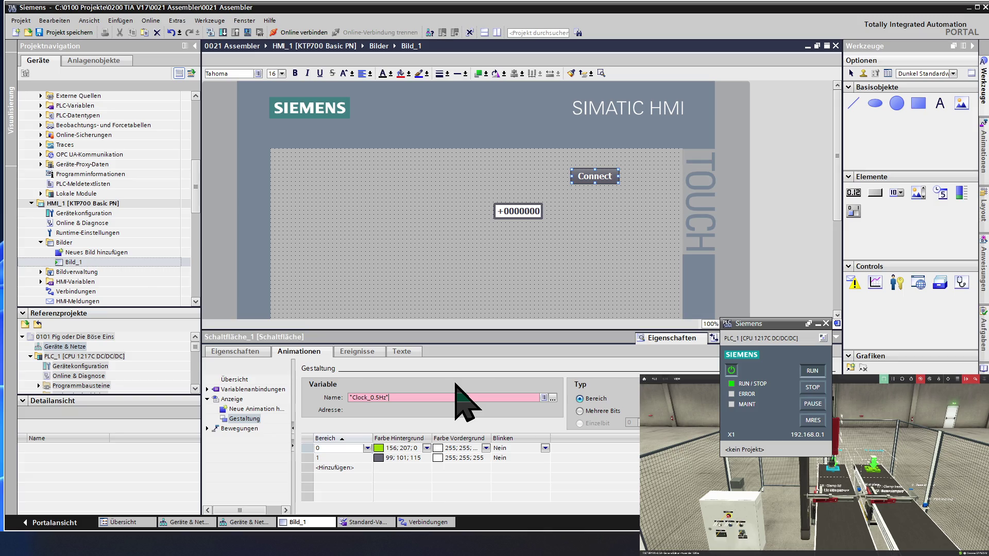
pyautogui.click(552, 397)
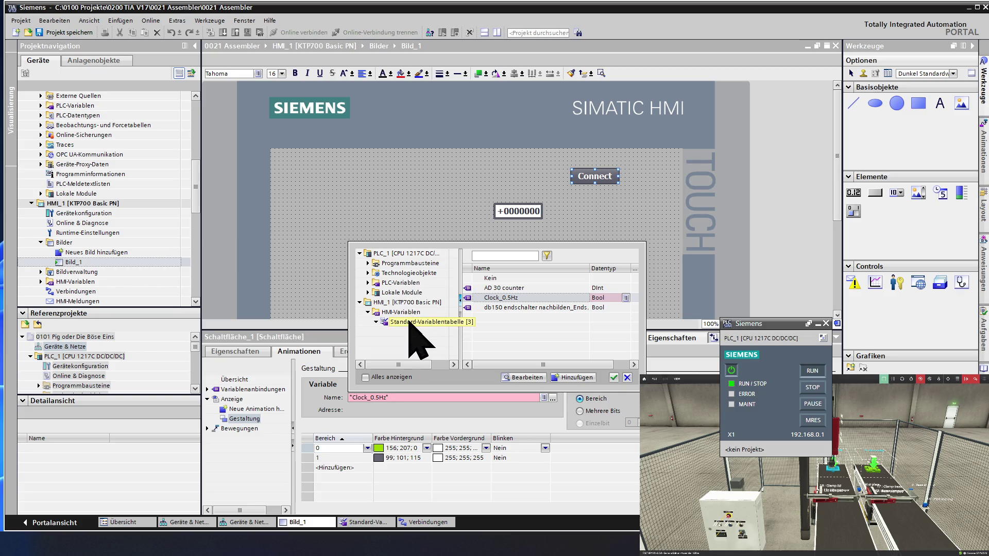
# - Rebind the Connect button's appearance animation to Clock_1Hz from the standard tag table
pyautogui.doubleClick(400, 283)
pyautogui.click(408, 292)
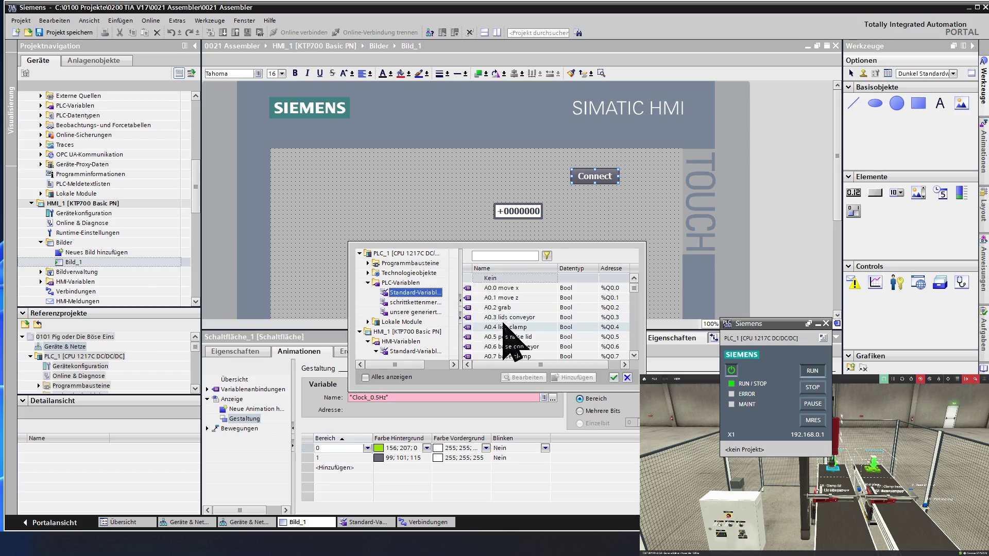
pyautogui.scroll(-2, 513, 340)
pyautogui.scroll(-2, 515, 345)
pyautogui.scroll(-1, 515, 340)
pyautogui.scroll(-1, 516, 340)
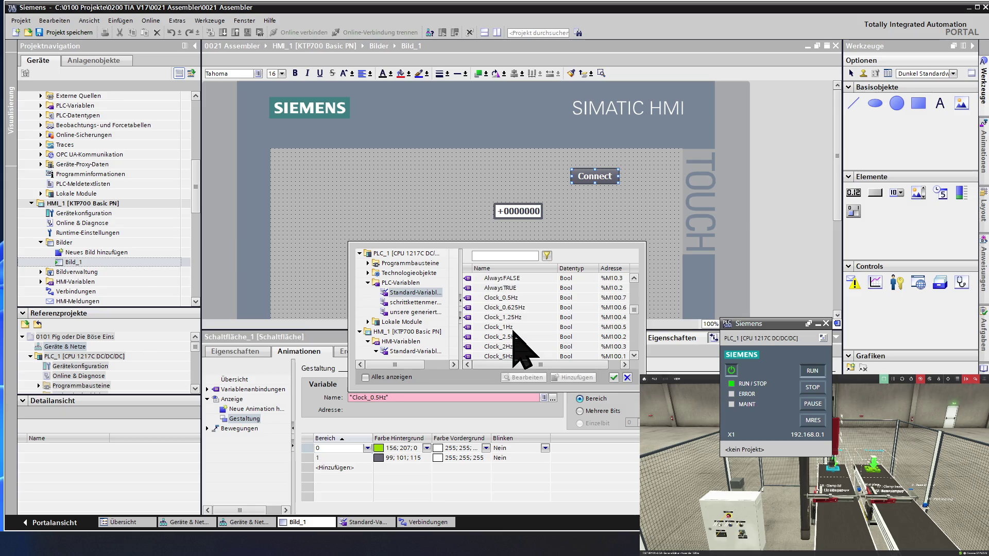
pyautogui.doubleClick(518, 326)
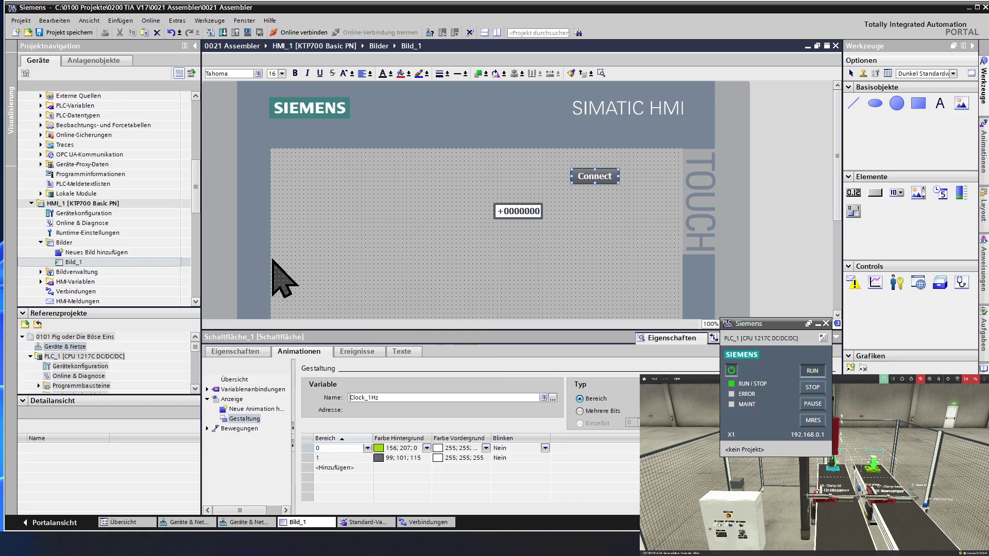
pyautogui.doubleClick(106, 284)
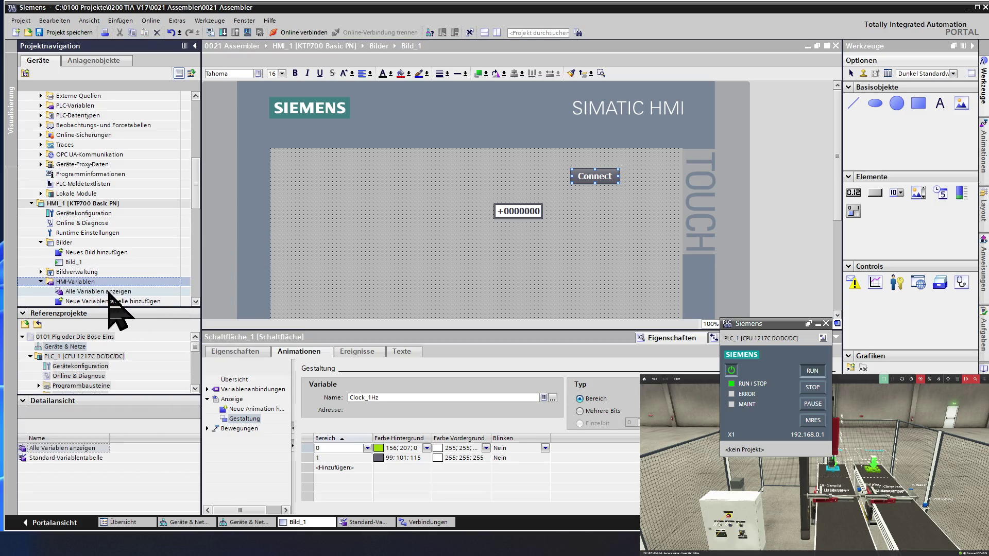
# - Delete the Clock_0.5Hz, Clock_1Hz and db150 HMI tags, keeping AD 30 counter, and reopen Bild_1
pyautogui.doubleClick(109, 292)
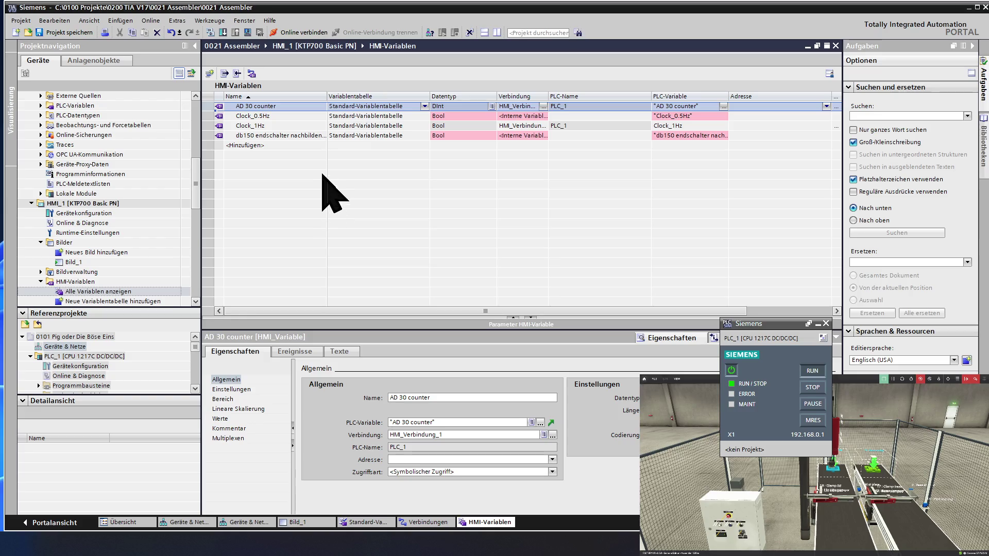
pyautogui.click(213, 115)
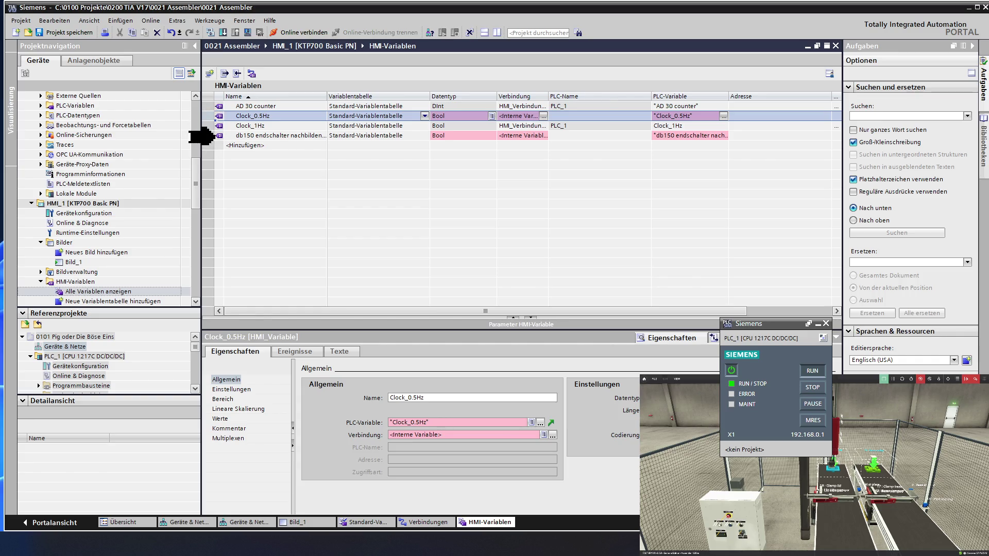
pyautogui.keyDown('shift'); pyautogui.click(214, 135); pyautogui.keyUp('shift')
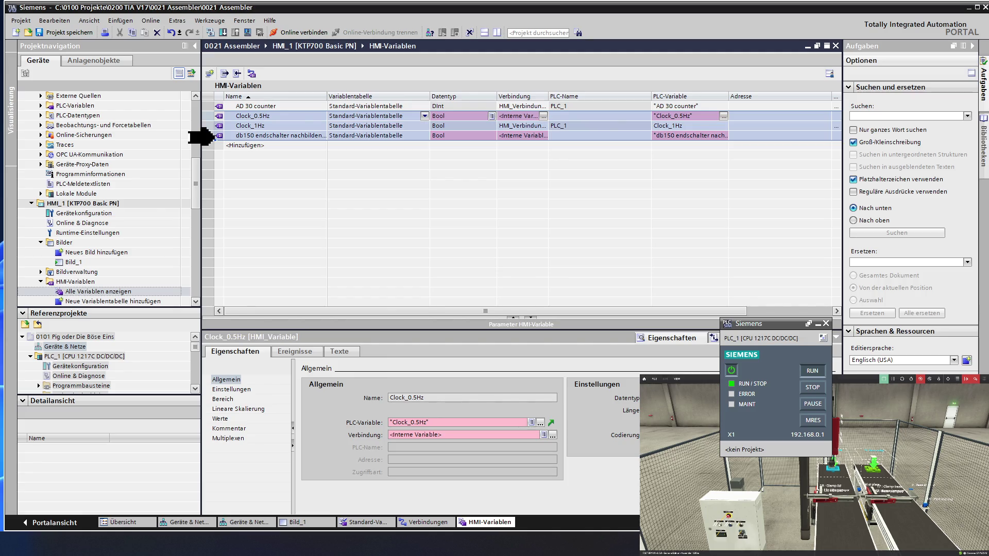
pyautogui.press('Delete')
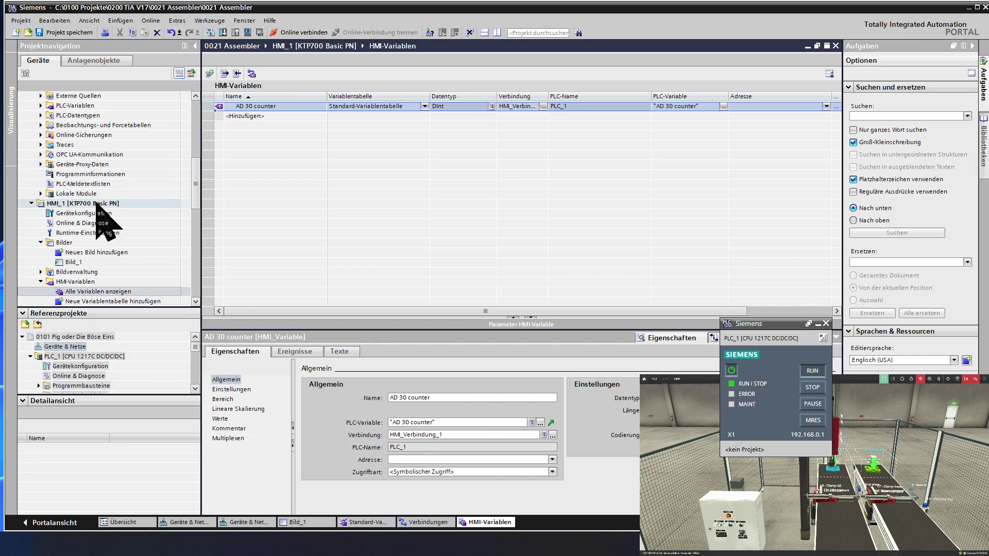
pyautogui.doubleClick(89, 262)
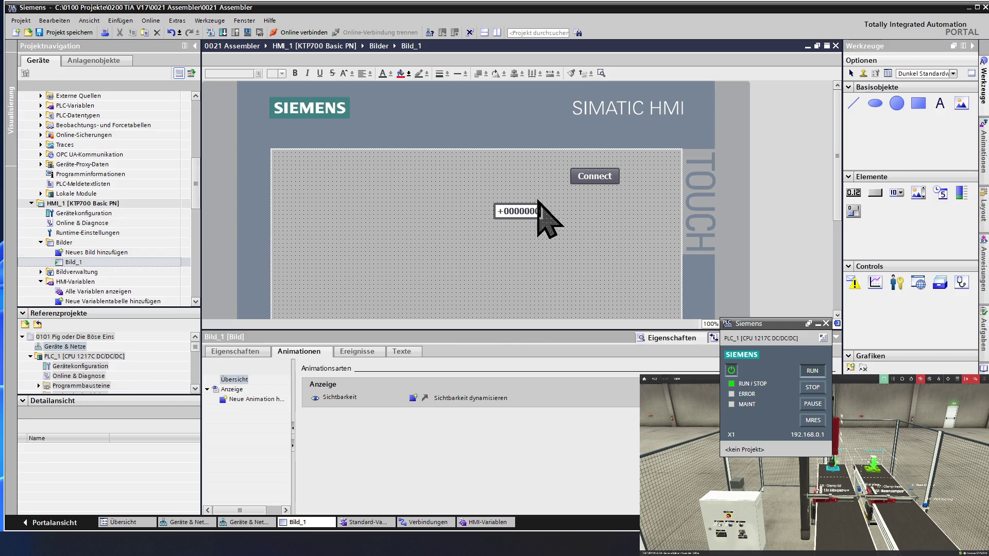
# - Replace Clock_1Hz with Clock_0.5Hz as the Connect button's appearance animation tag
pyautogui.click(592, 176)
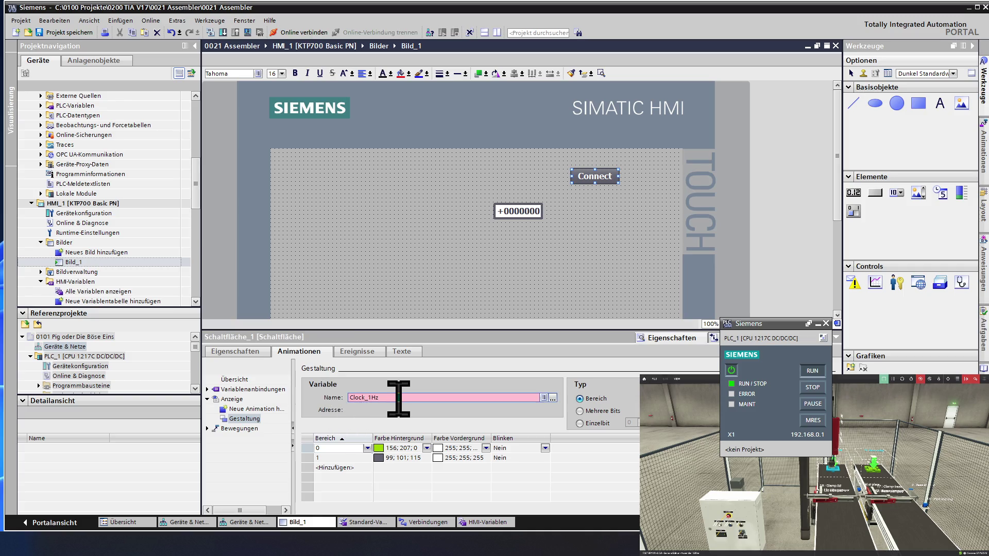
pyautogui.moveTo(399, 397); pyautogui.dragTo(310, 397)
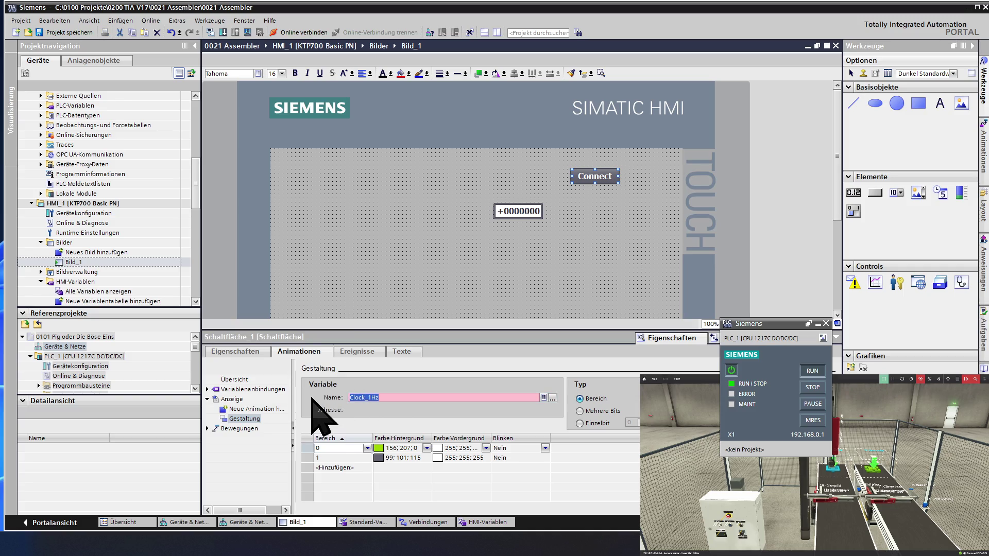
pyautogui.press('BackSpace')
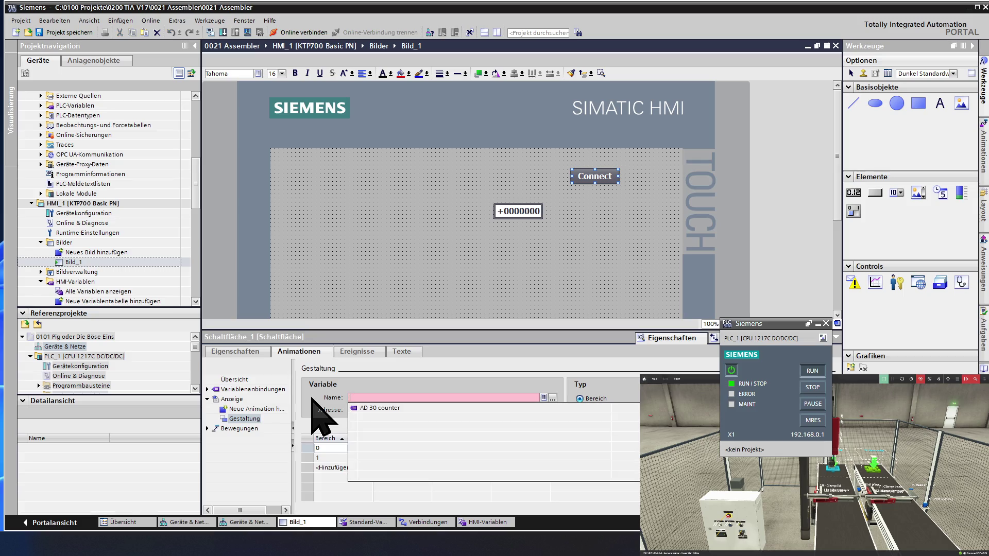
pyautogui.click(553, 398)
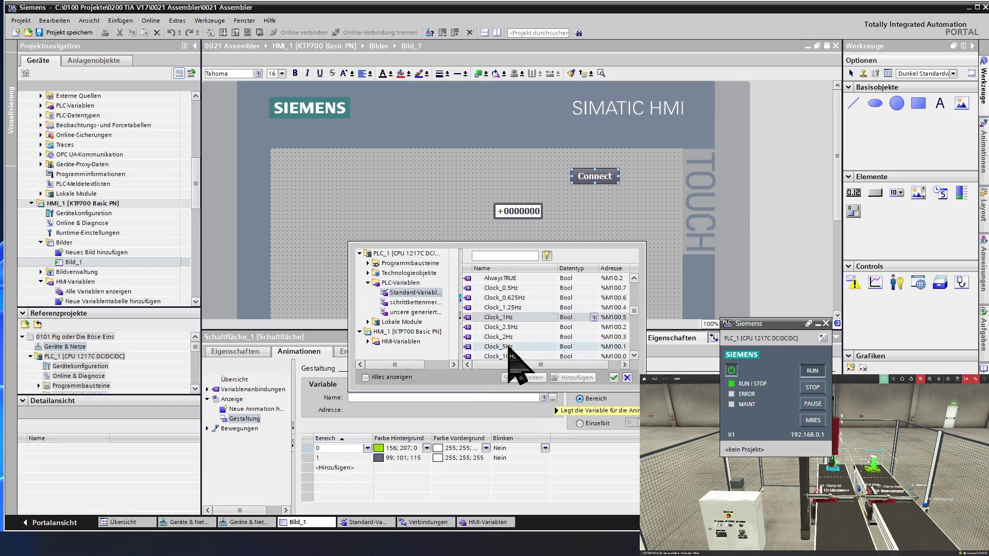
pyautogui.click(500, 289)
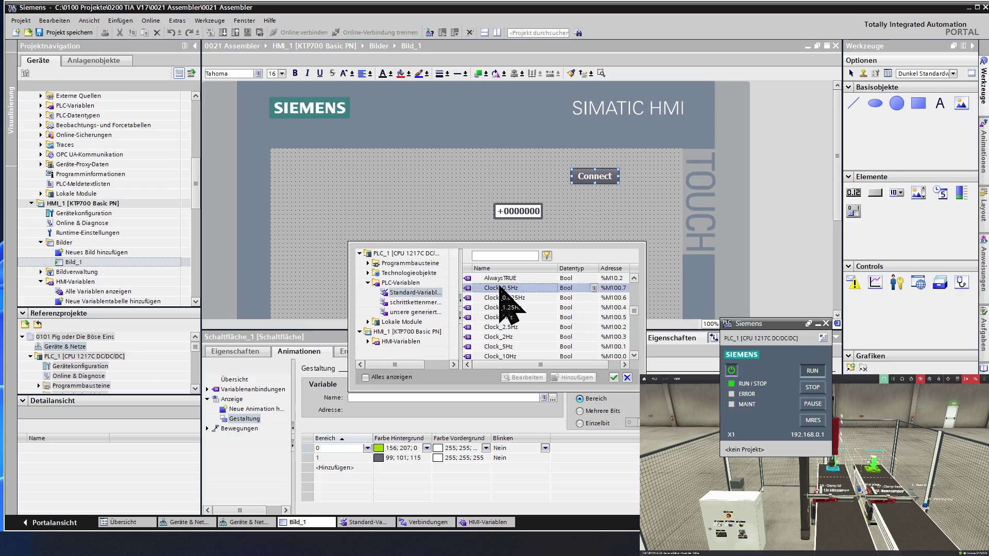
pyautogui.doubleClick(500, 287)
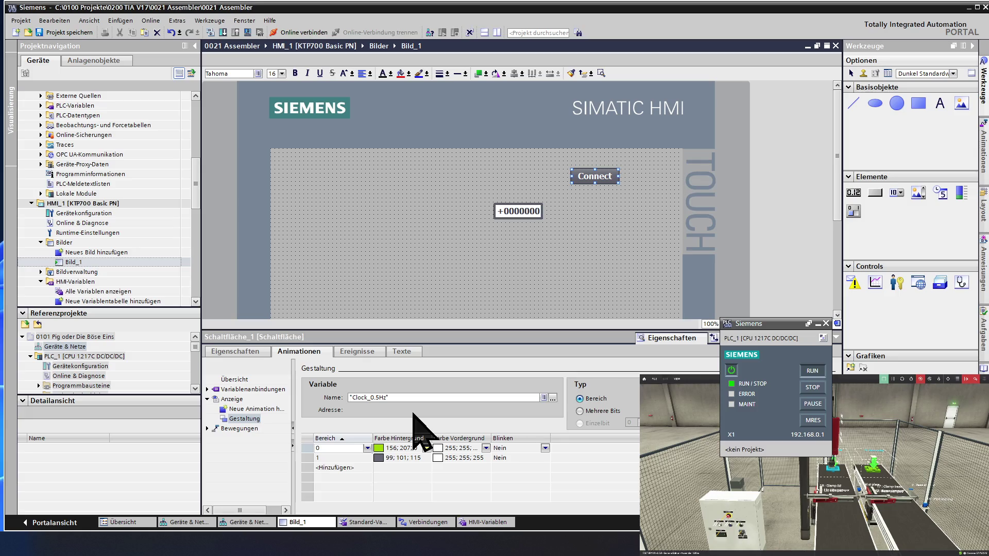
pyautogui.click(431, 266)
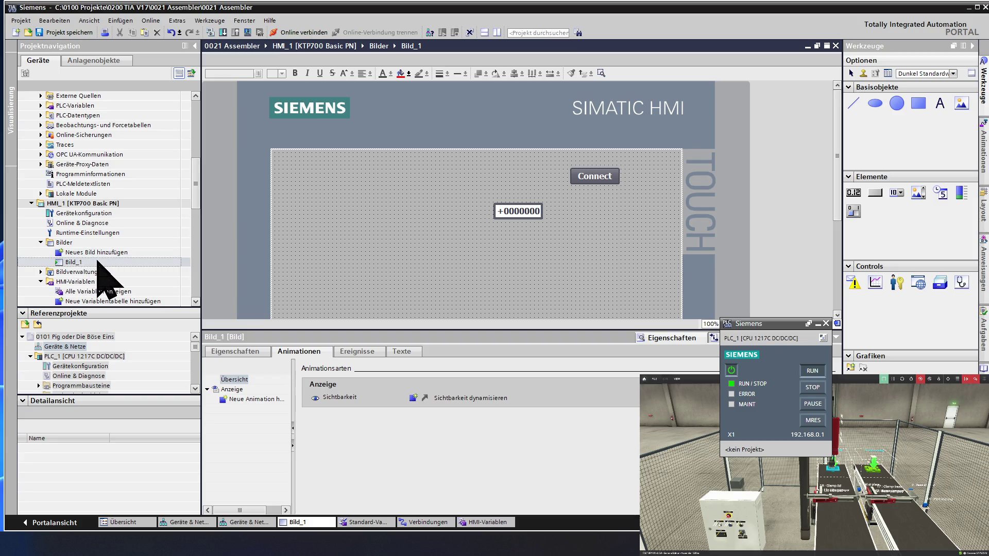
# - Set the AD 30 counter HMI tag's acquisition cycle to 100 ms
pyautogui.doubleClick(94, 291)
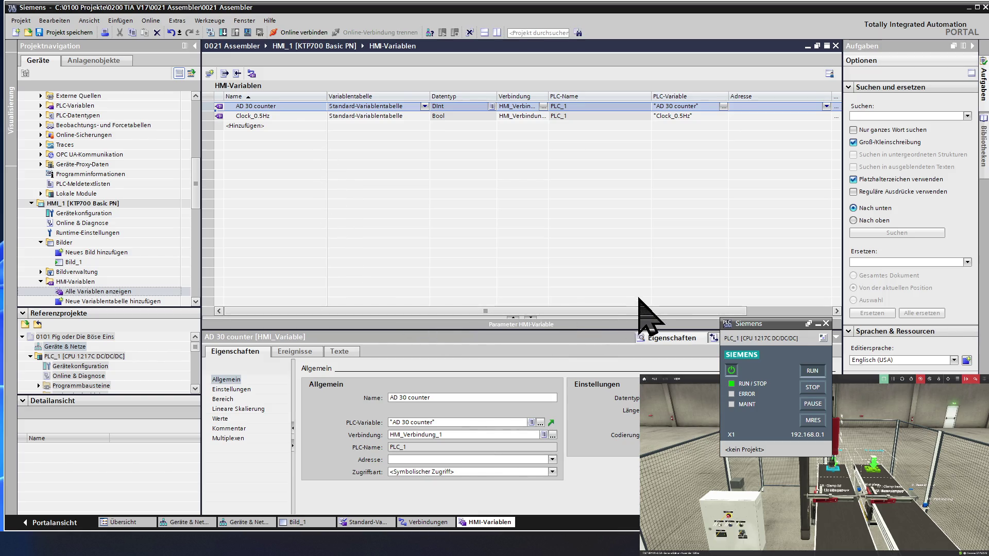
pyautogui.moveTo(651, 310); pyautogui.dragTo(726, 310)
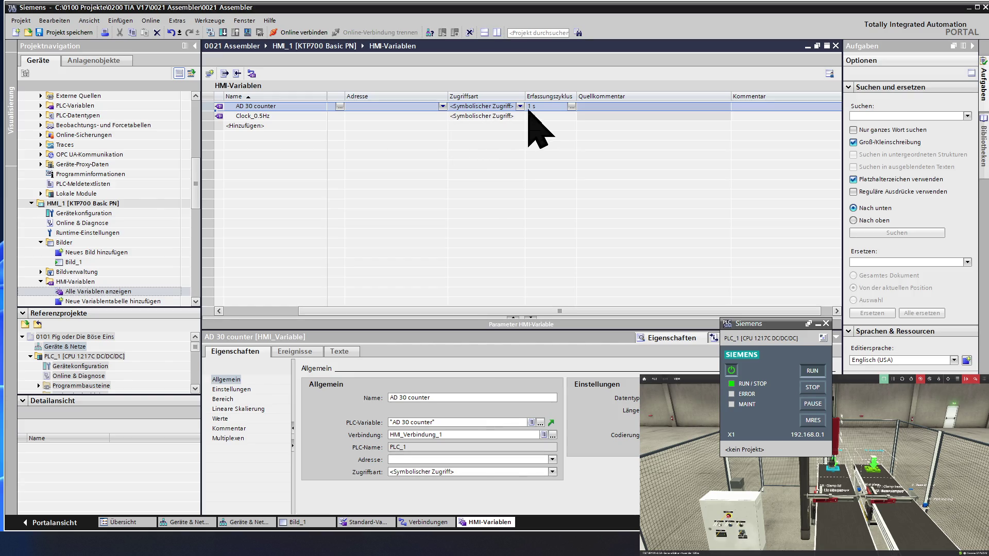
pyautogui.click(561, 108)
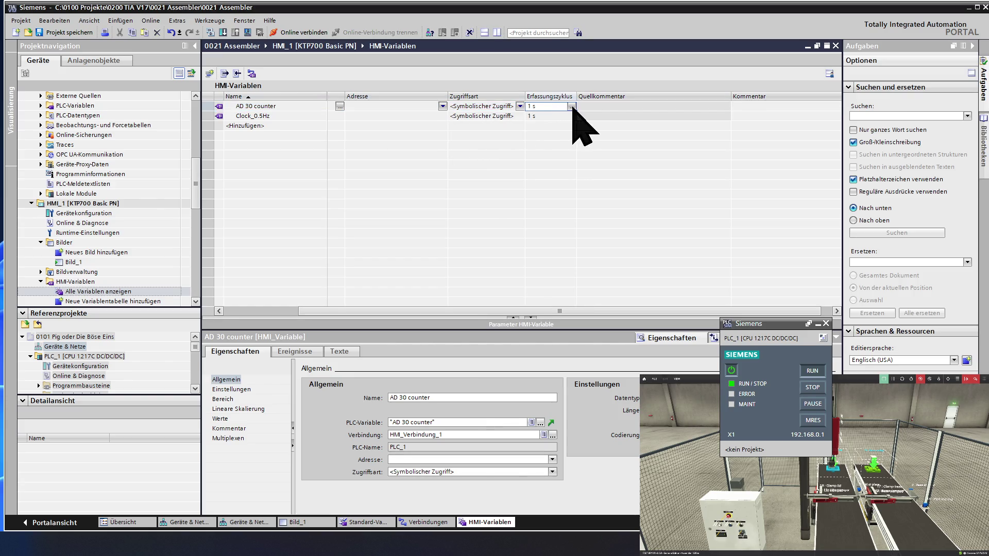
pyautogui.click(572, 108)
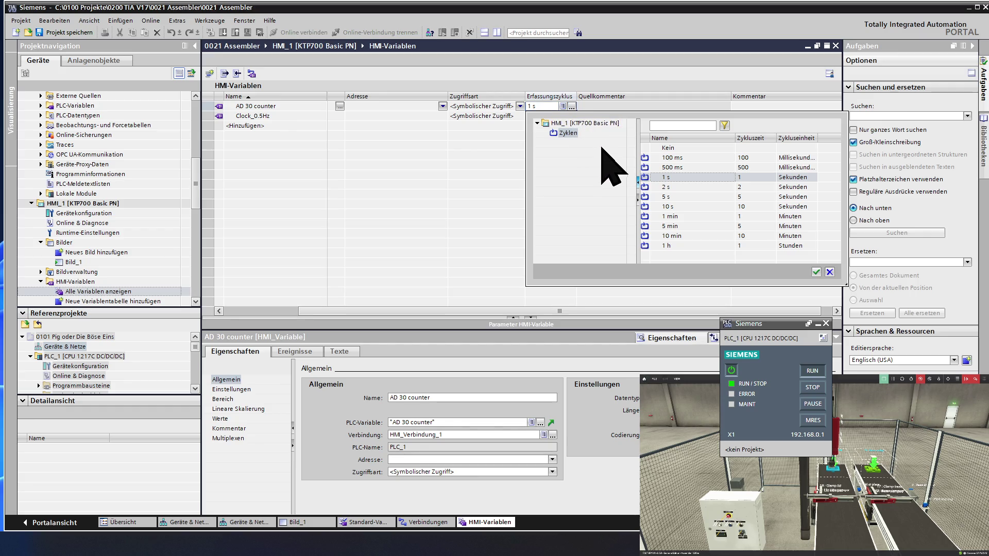
pyautogui.doubleClick(682, 158)
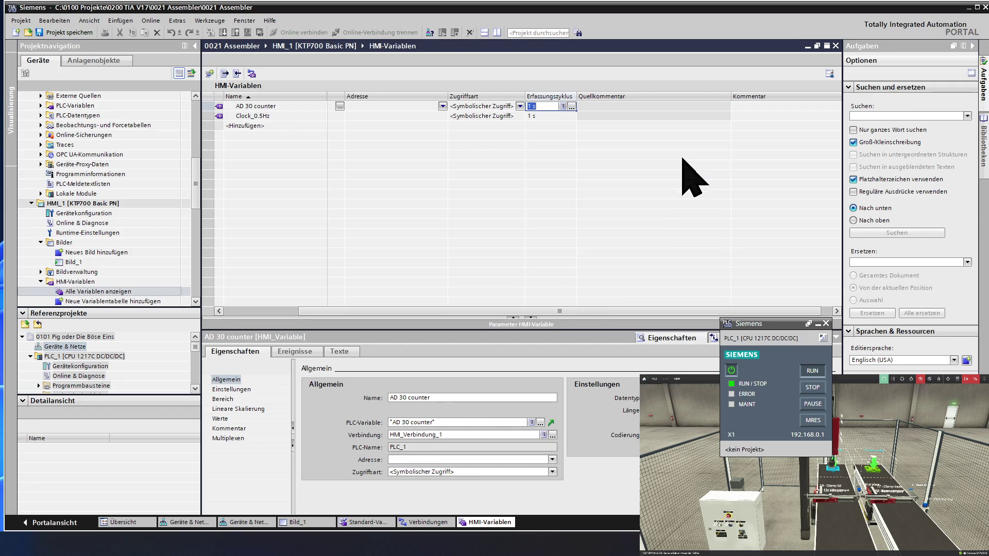
# - Set the Clock_0.5Hz tag's acquisition cycle to 100 ms and close the tag table
pyautogui.click(560, 116)
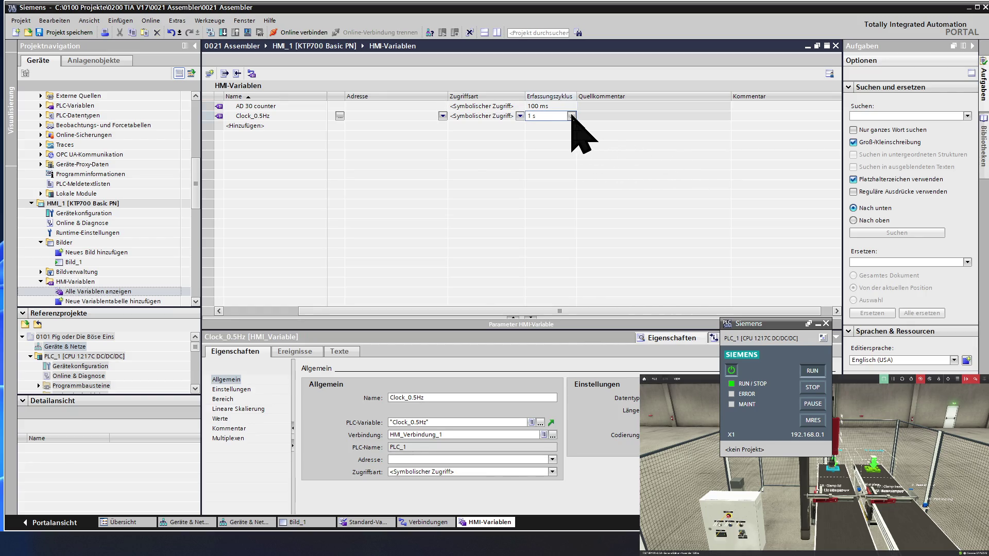
pyautogui.click(572, 116)
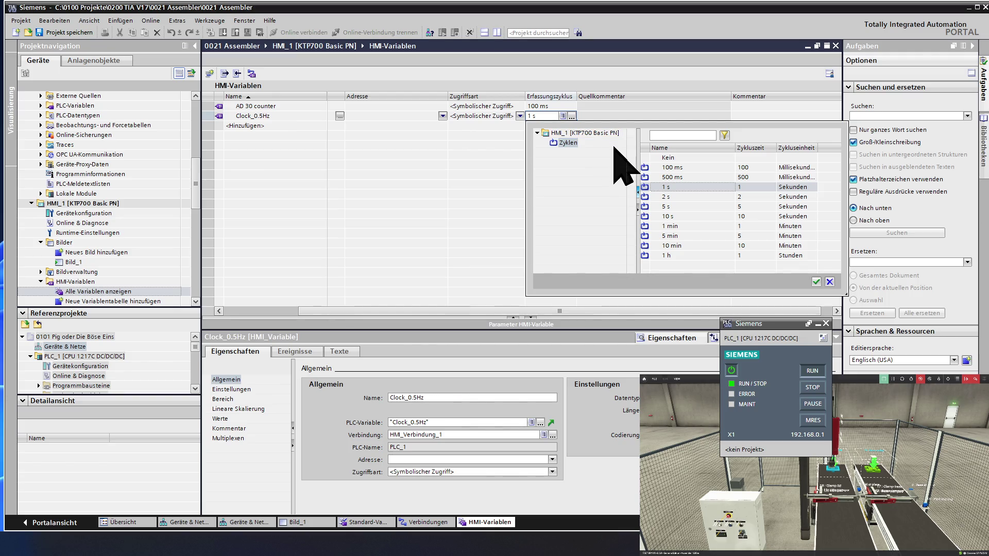
pyautogui.doubleClick(672, 167)
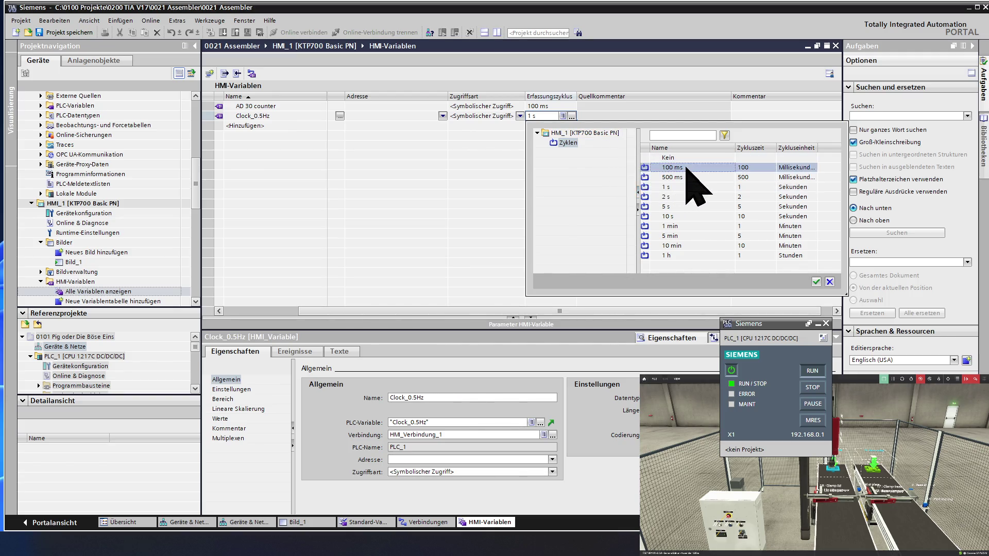
pyautogui.click(417, 125)
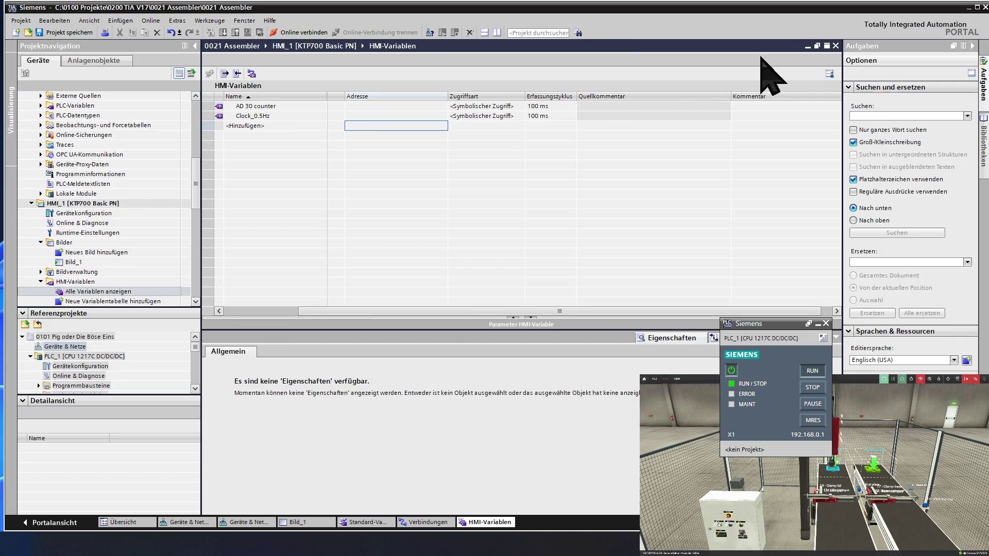
pyautogui.click(836, 46)
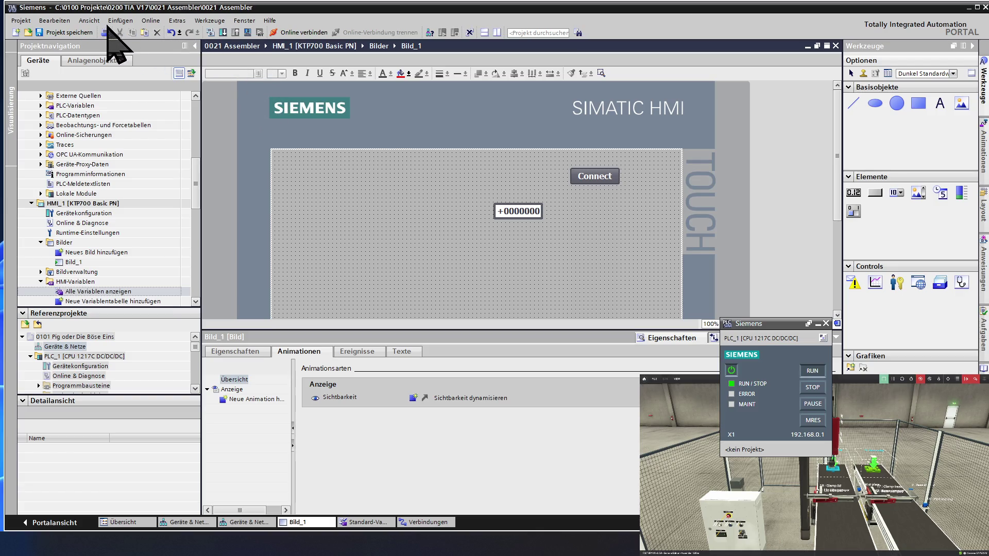
# - Save the project, run the HMI in the RT Simulator showing +1, then close the simulator
pyautogui.click(76, 34)
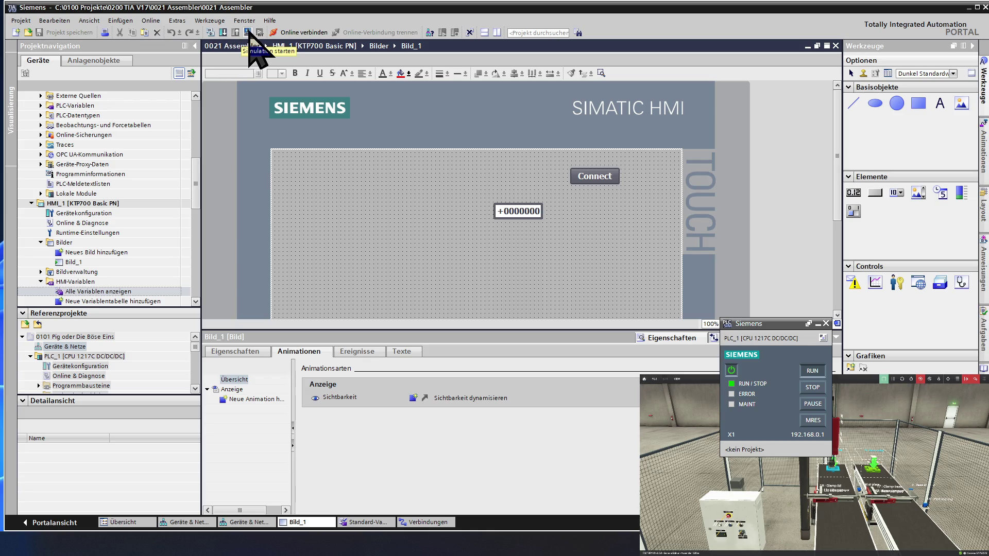
pyautogui.click(249, 32)
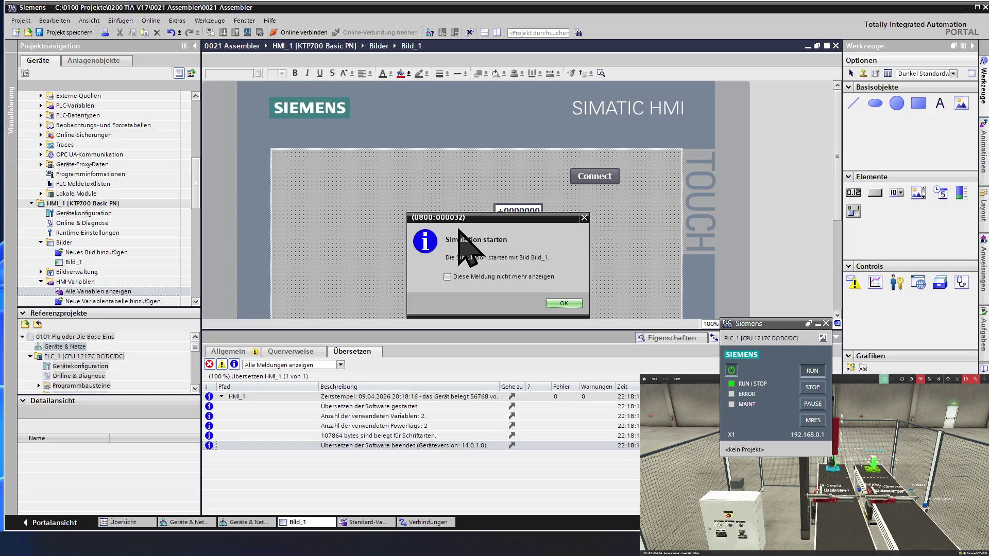
pyautogui.click(558, 304)
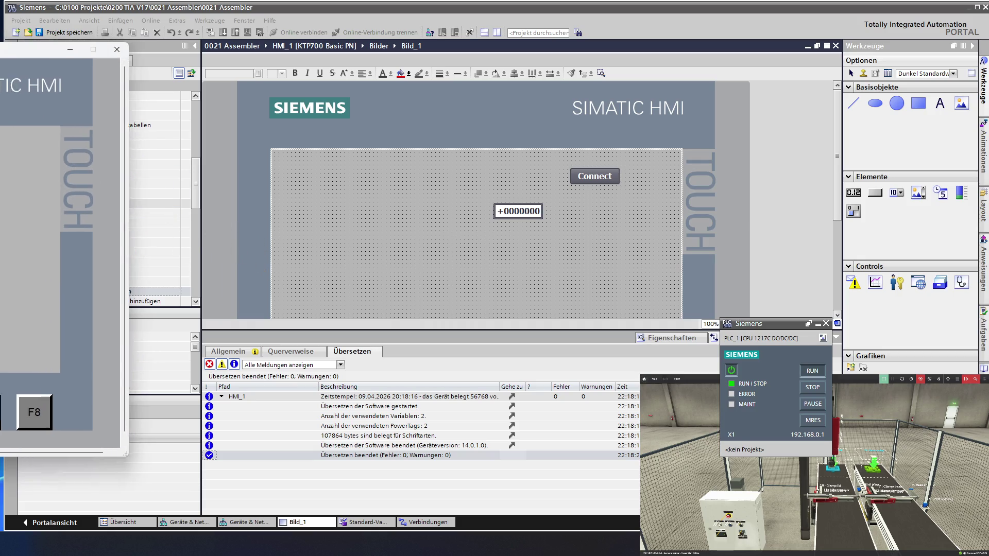
pyautogui.moveTo(2, 42); pyautogui.dragTo(674, 35)
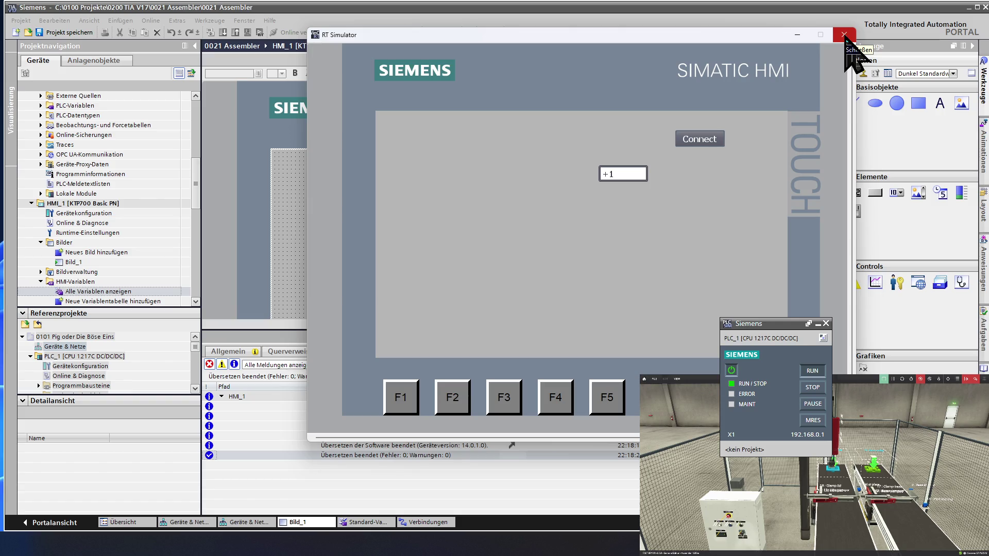
pyautogui.click(845, 37)
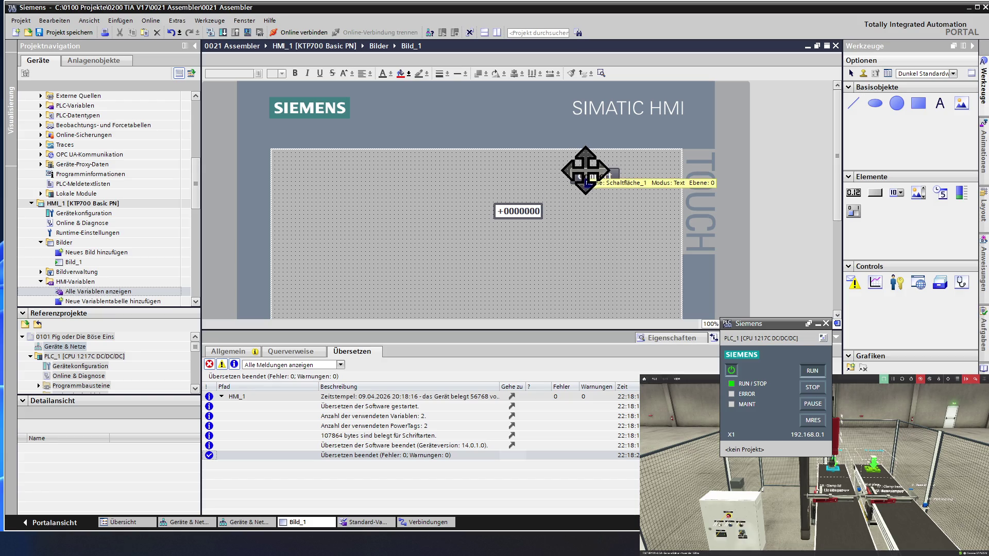
# - Move Connect to the upper right of Bild_1 and delete the +0000000 I/O field
pyautogui.moveTo(584, 171); pyautogui.dragTo(636, 172)
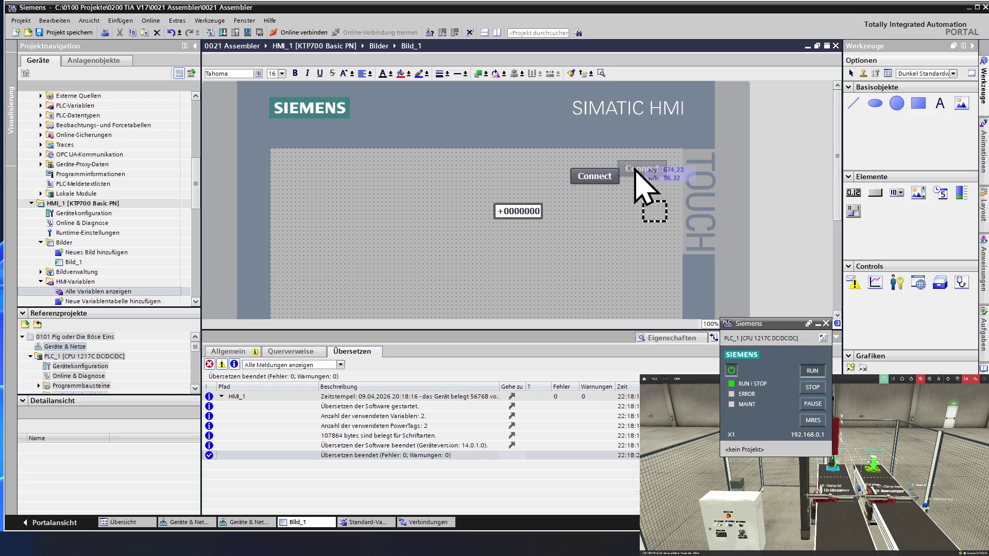
pyautogui.moveTo(635, 172); pyautogui.dragTo(635, 170)
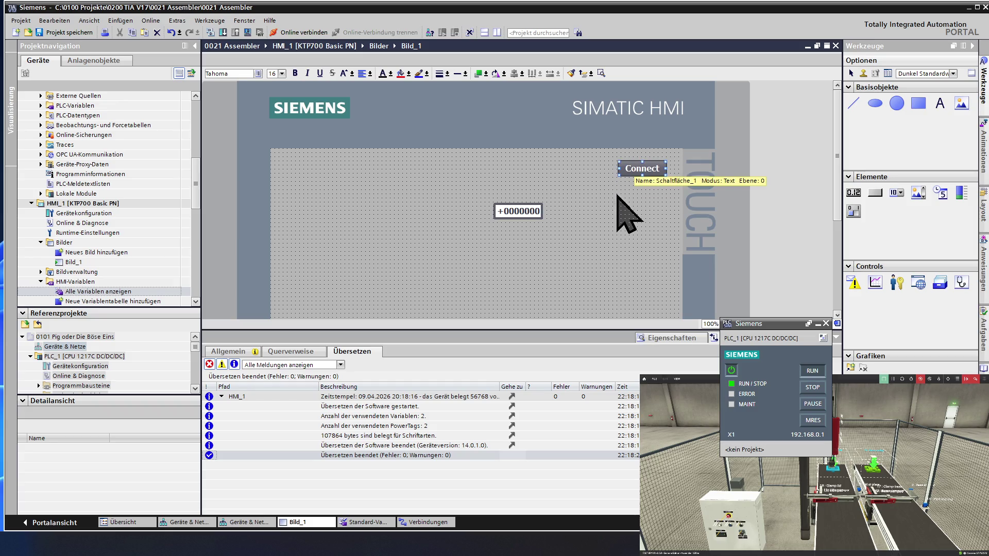
pyautogui.click(533, 209)
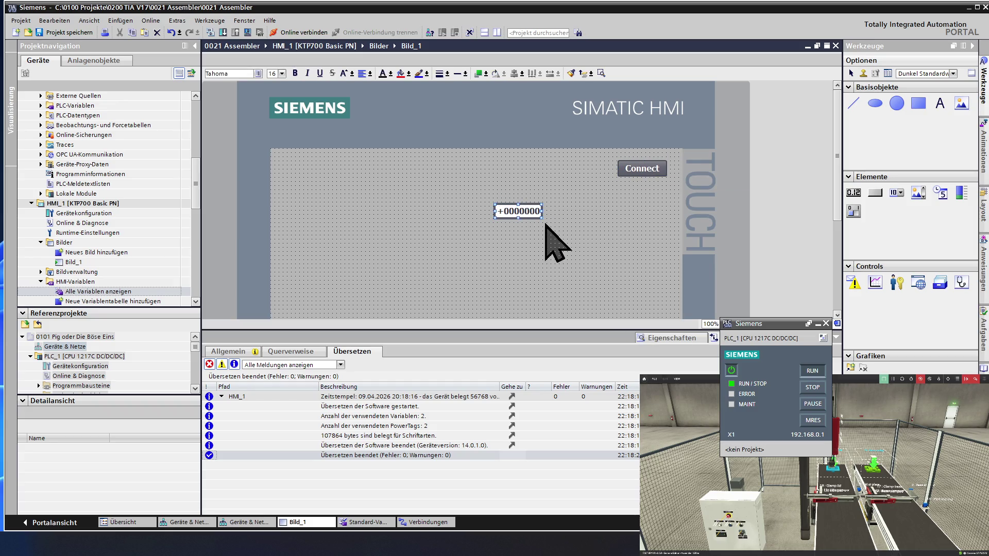
pyautogui.press('Delete')
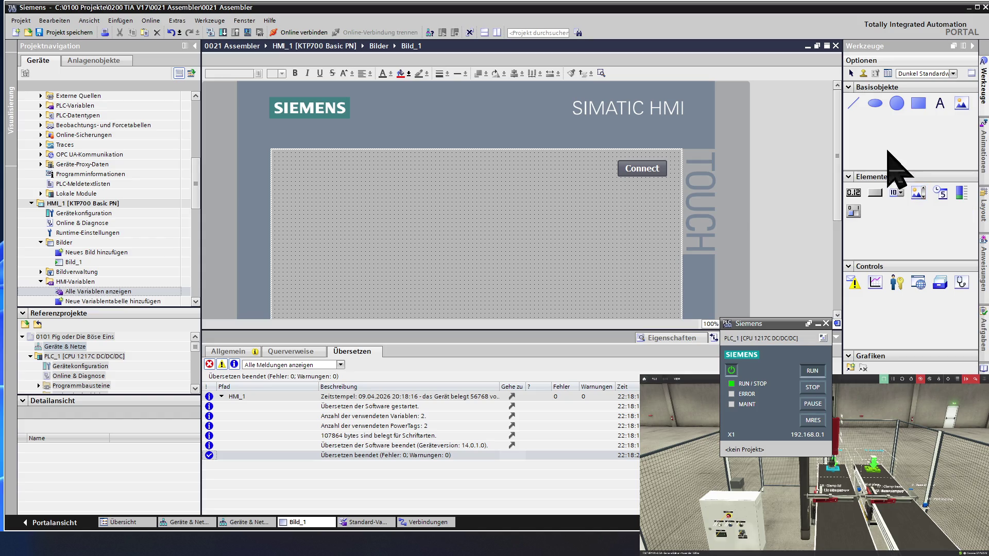
pyautogui.click(940, 108)
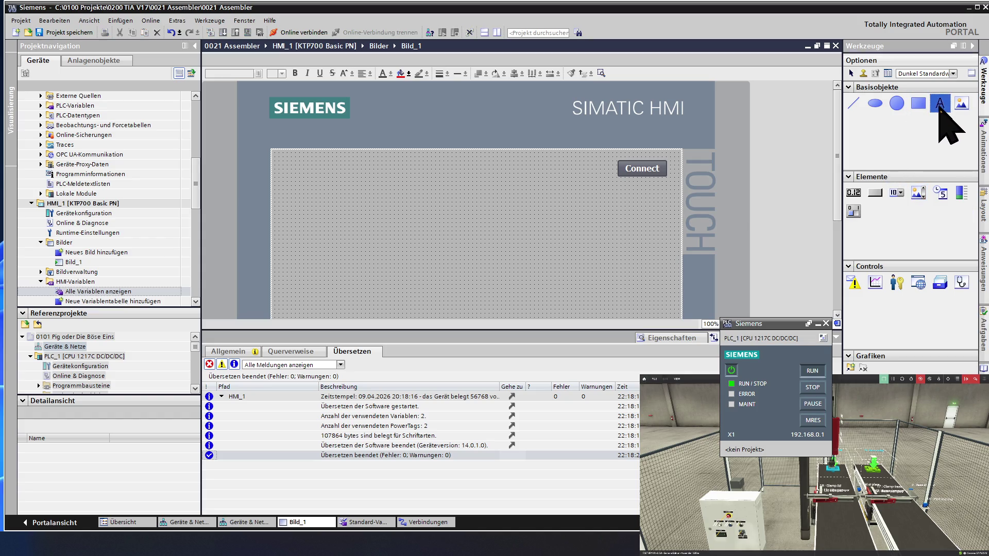
# - Place a text label reading '0021 Assembler' near the top left of Bild_1
pyautogui.click(299, 164)
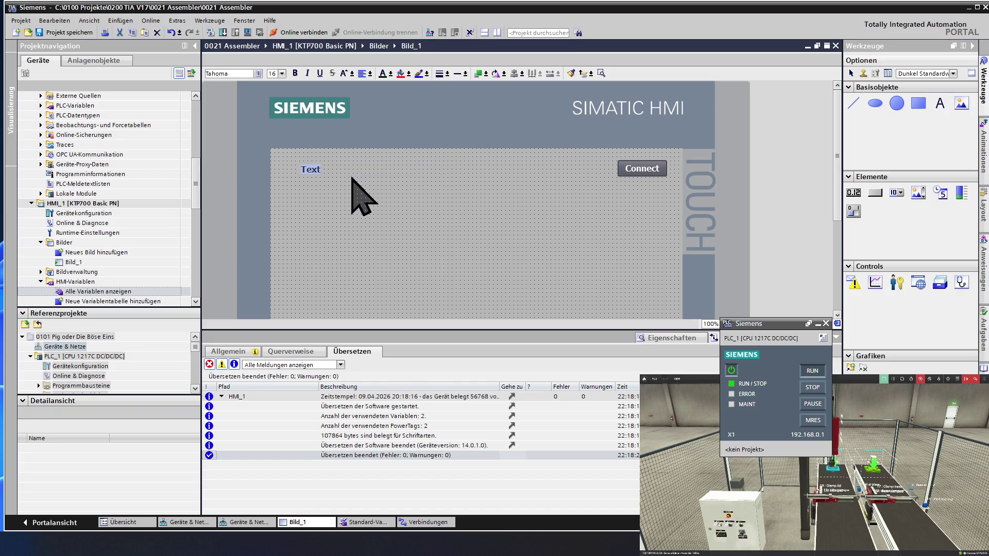
pyautogui.write('0021 Assembler')
pyautogui.click(349, 199)
pyautogui.click(349, 199)
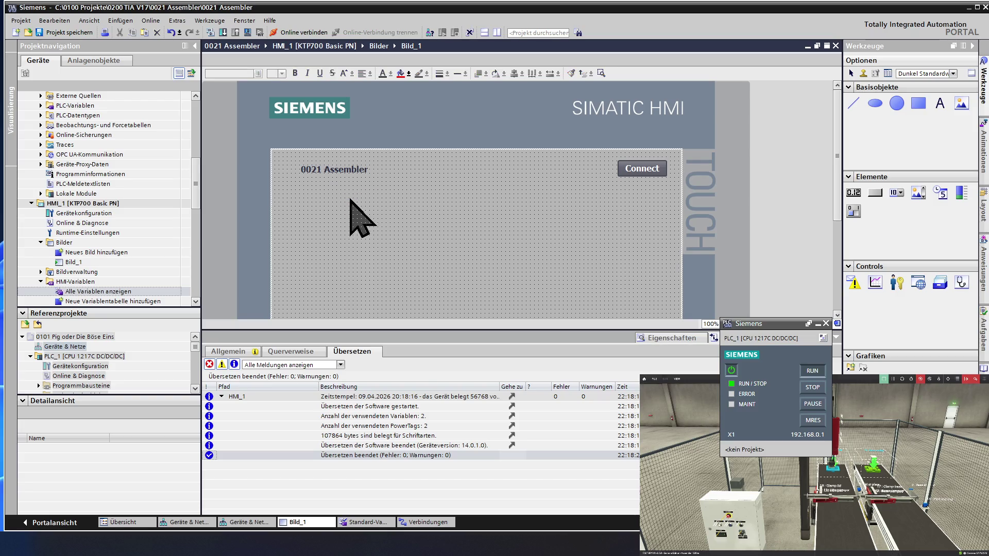
pyautogui.click(327, 168)
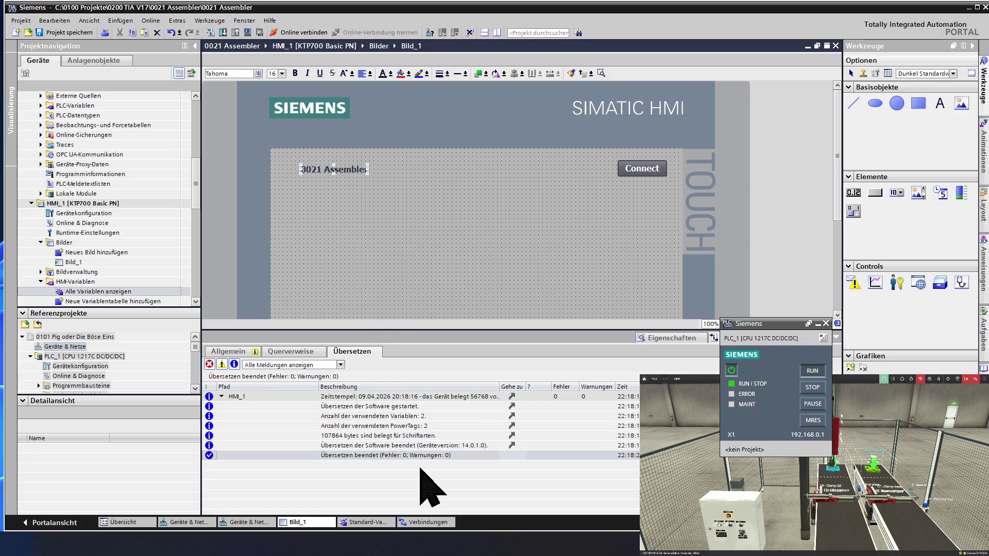
# - Browse the 0021 Assembler label's properties to reach its position and size settings
pyautogui.click(683, 338)
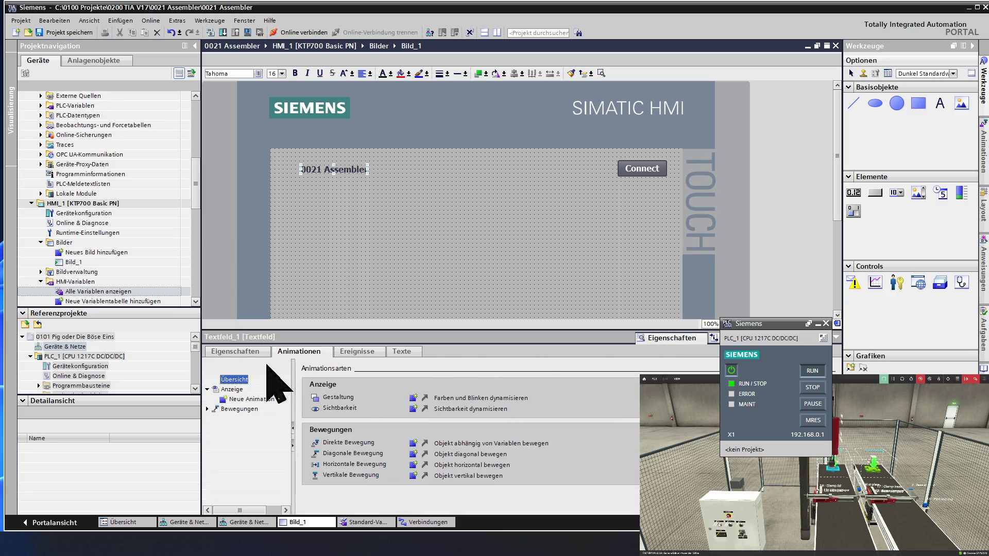
pyautogui.click(240, 352)
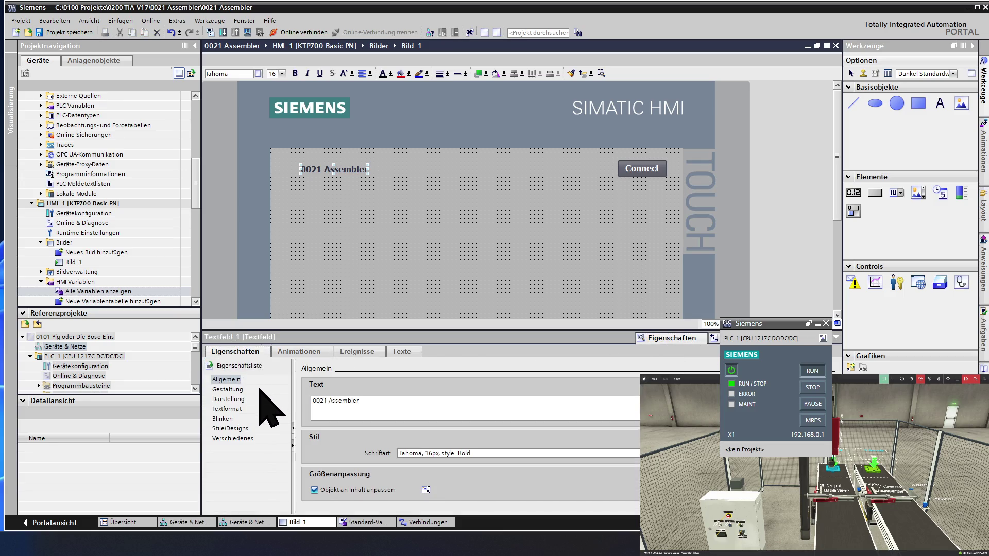
pyautogui.click(235, 391)
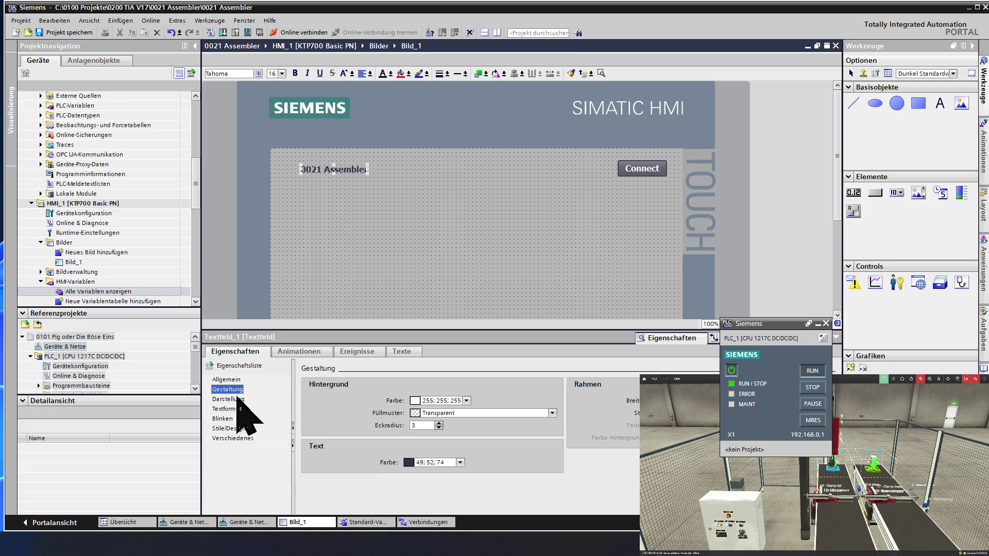
pyautogui.click(236, 400)
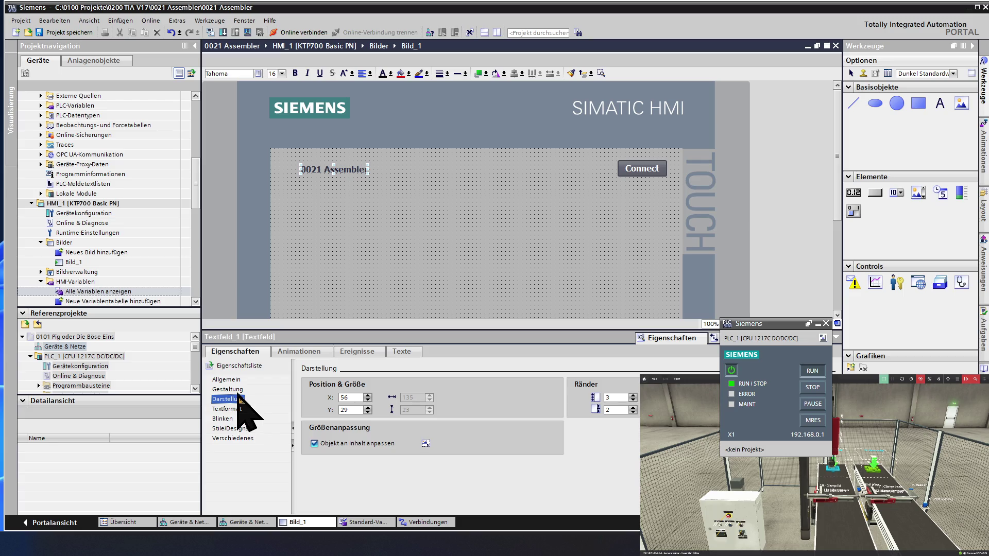
pyautogui.click(237, 392)
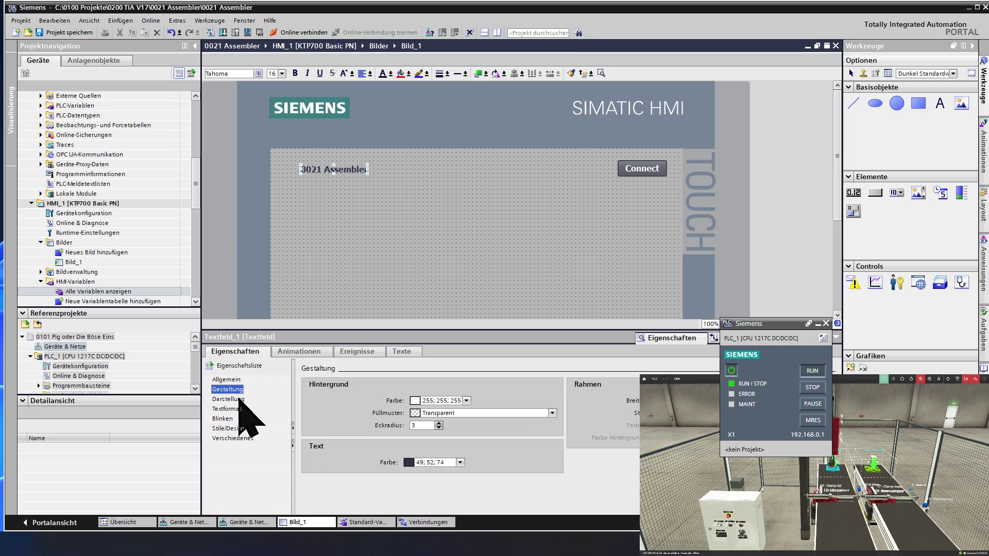
pyautogui.click(238, 399)
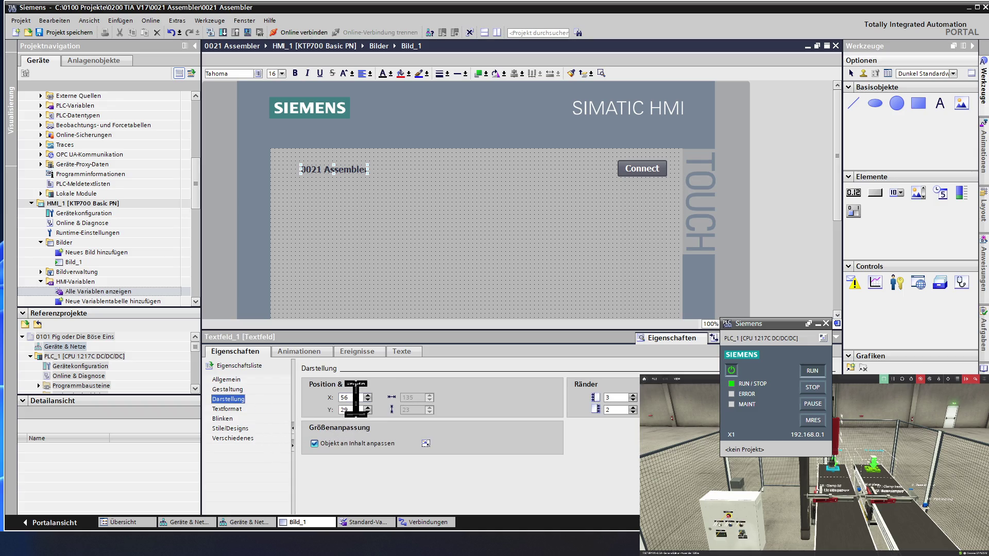
# - Move the title label to X 50, Y 30 and bring up its font settings
pyautogui.click(368, 401)
pyautogui.click(368, 400)
pyautogui.click(367, 400)
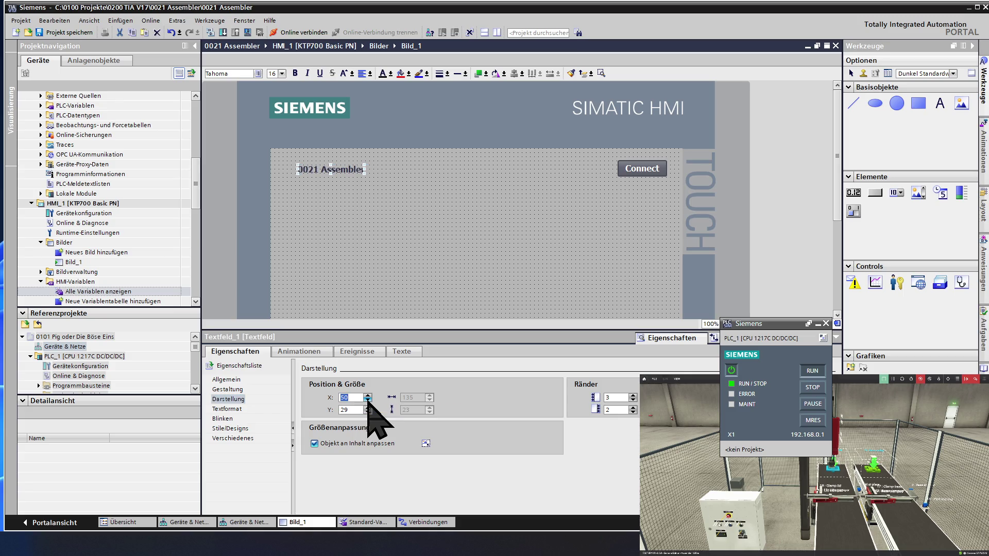
pyautogui.click(368, 407)
pyautogui.click(232, 409)
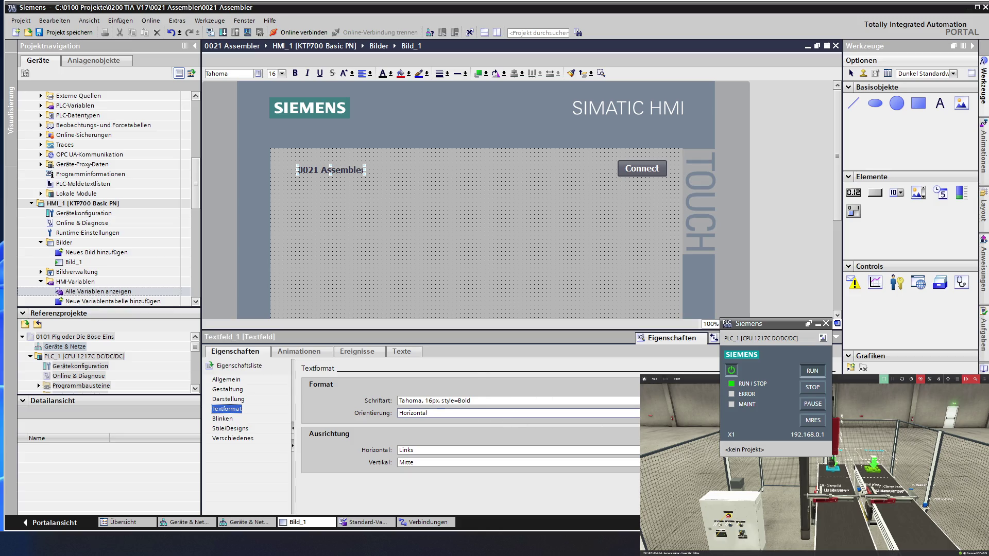
pyautogui.click(531, 400)
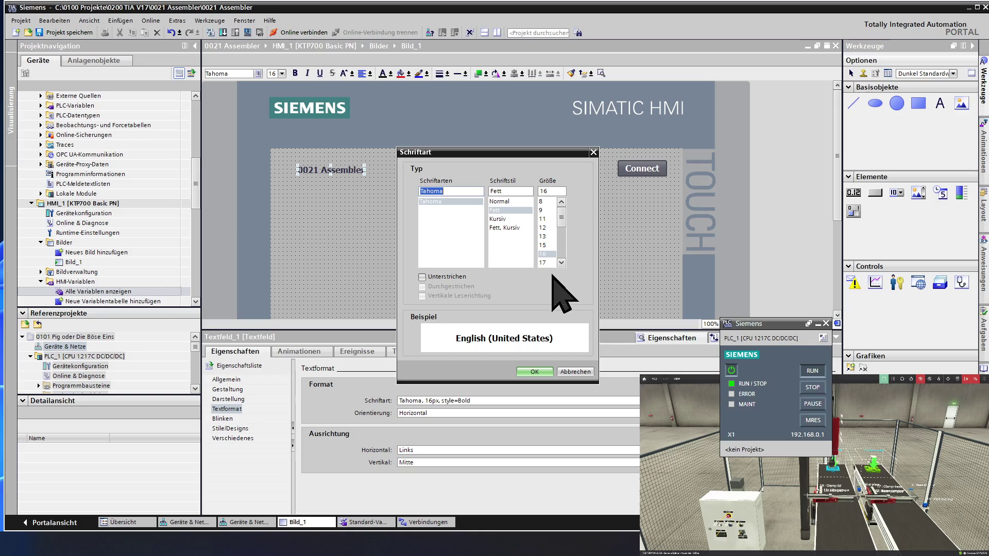
# - Set the title's bold Tahoma font to size 29 and confirm
pyautogui.click(562, 263)
pyautogui.click(561, 263)
pyautogui.click(562, 262)
pyautogui.click(562, 263)
pyautogui.click(544, 254)
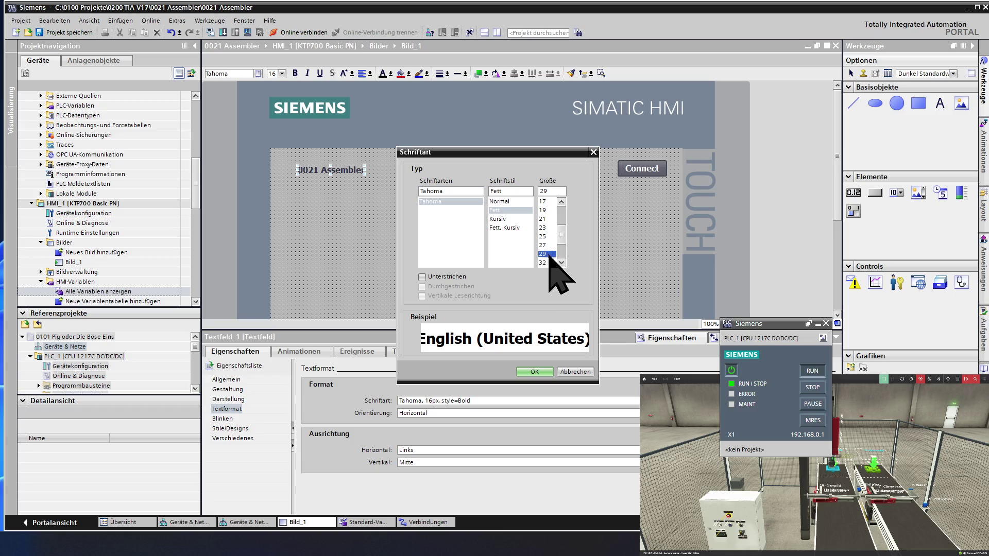
pyautogui.click(534, 372)
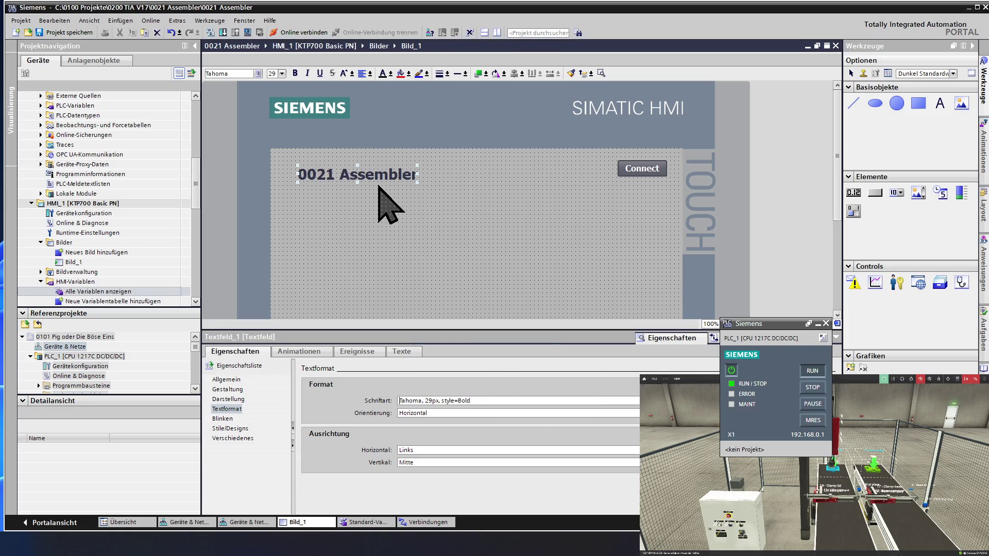
# - Drag the Connect button down so it sits level with the 0021 Assembler title
pyautogui.click(372, 207)
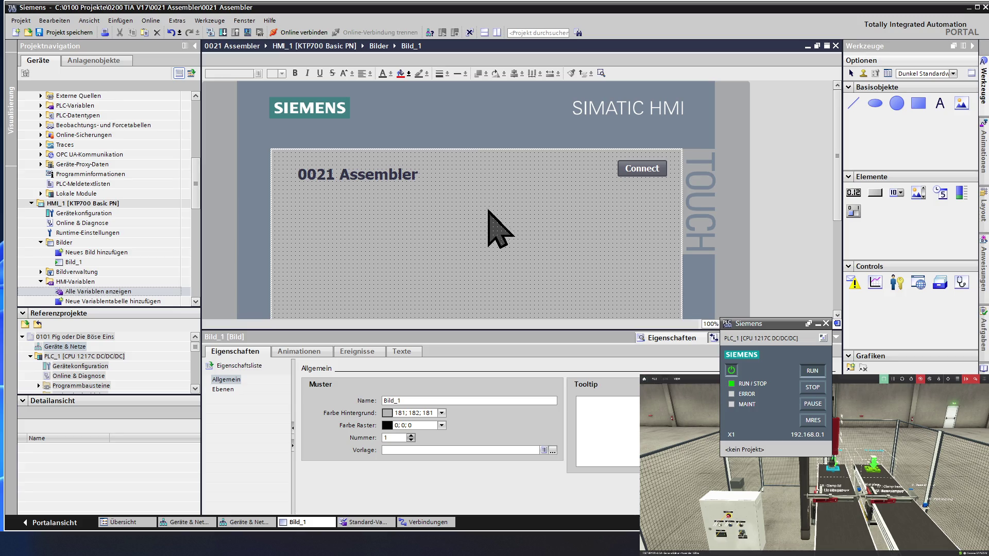
pyautogui.click(639, 168)
pyautogui.moveTo(640, 168); pyautogui.dragTo(641, 191)
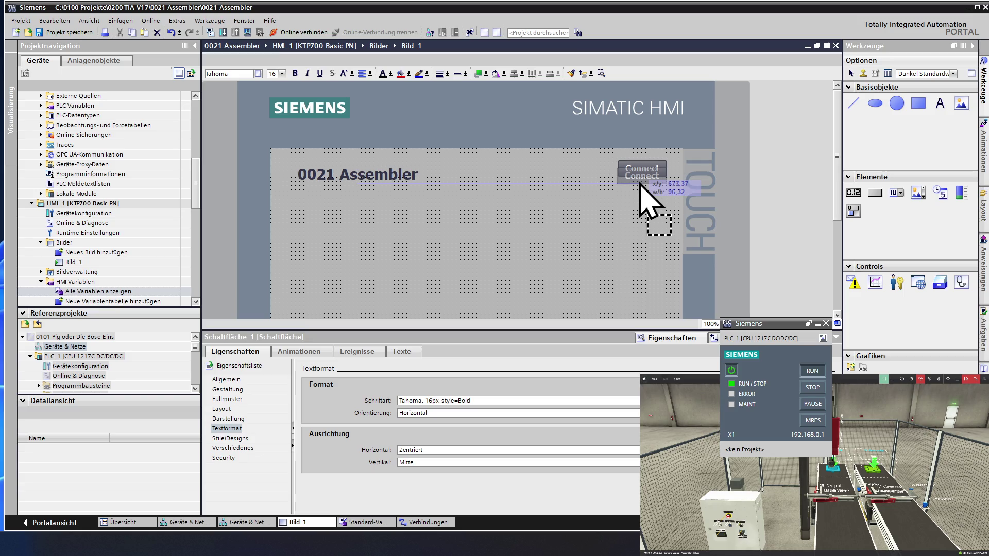
pyautogui.moveTo(638, 183); pyautogui.dragTo(640, 179)
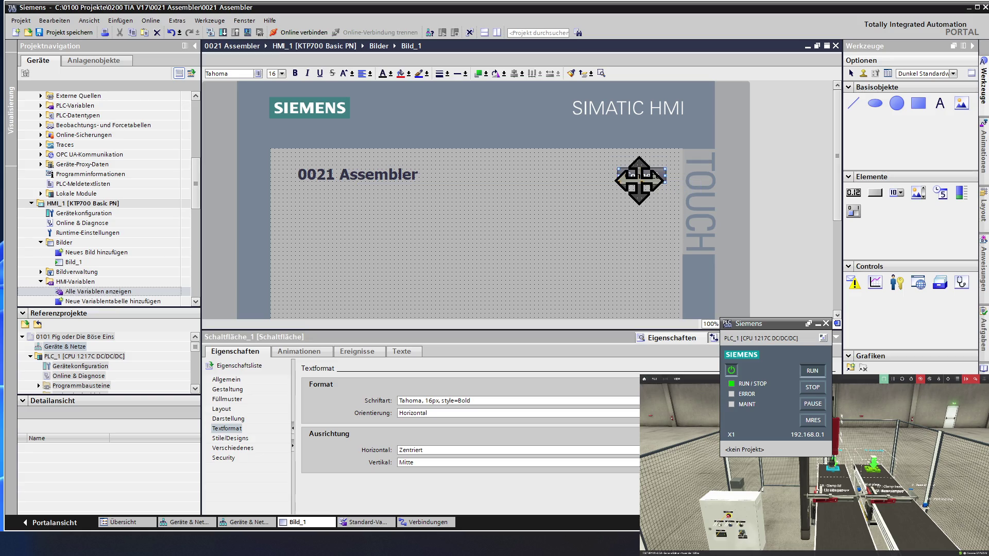
pyautogui.click(619, 207)
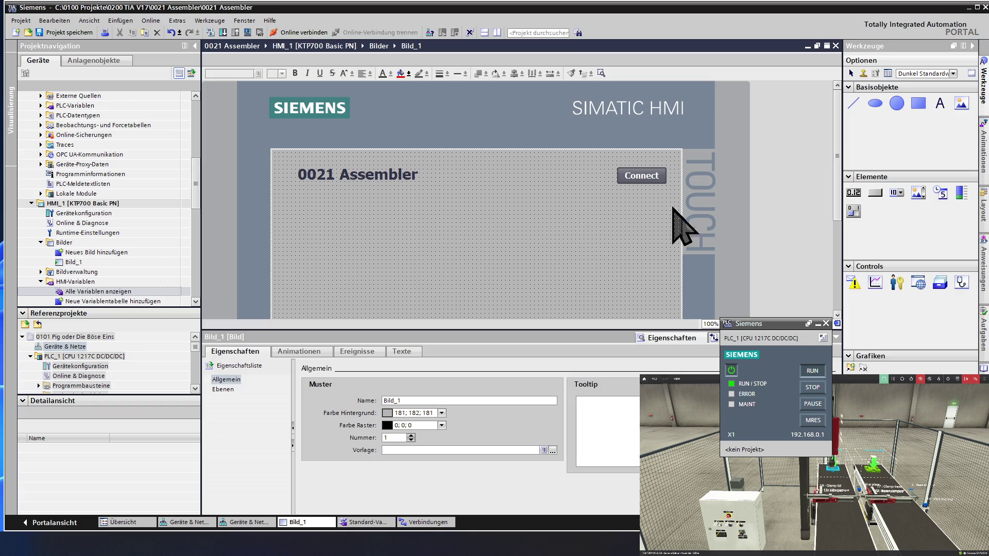
pyautogui.keyDown('ctrl'); pyautogui.scroll(-1, 576, 207); pyautogui.keyUp('ctrl')
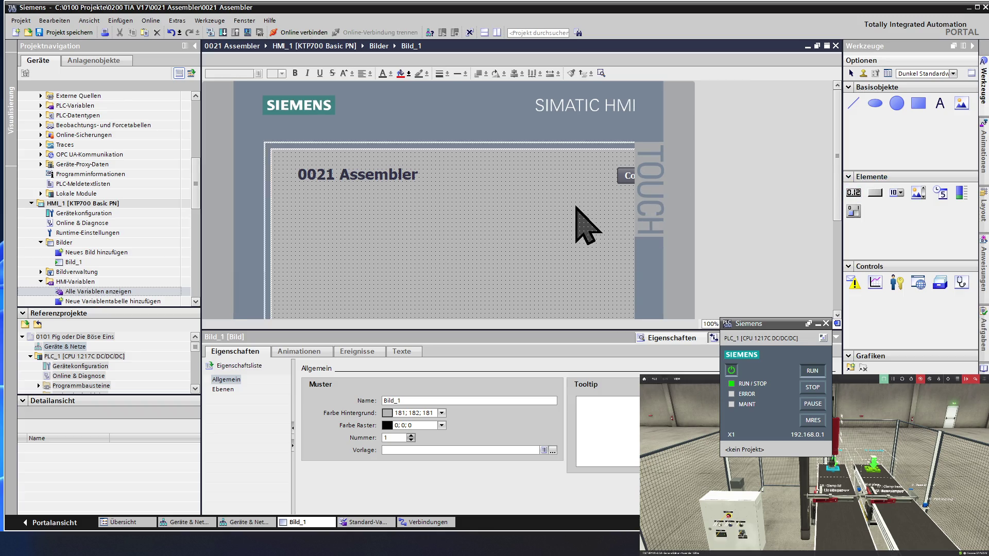
pyautogui.keyDown('ctrl'); pyautogui.scroll(-1, 575, 207); pyautogui.keyUp('ctrl')
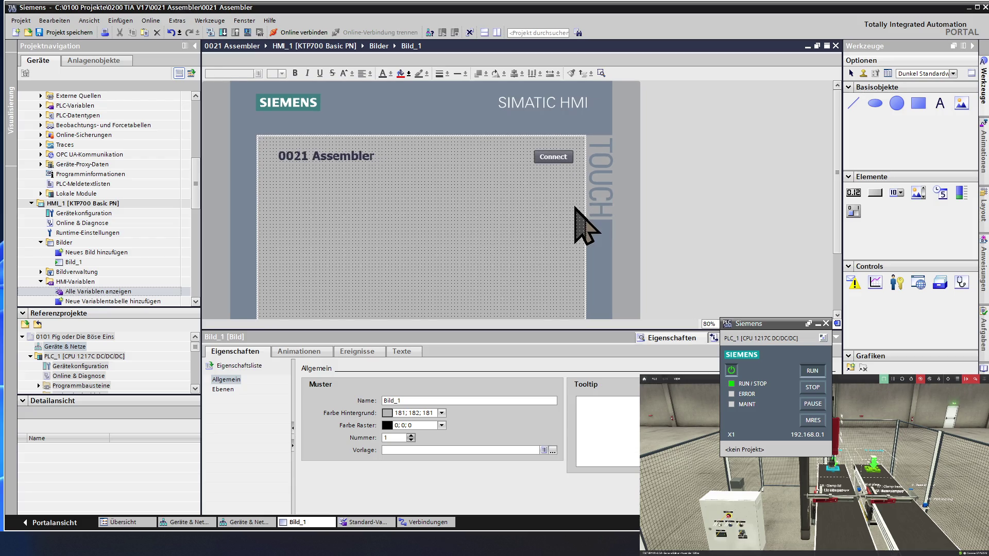
pyautogui.keyDown('ctrl'); pyautogui.scroll(-1, 576, 207); pyautogui.keyUp('ctrl')
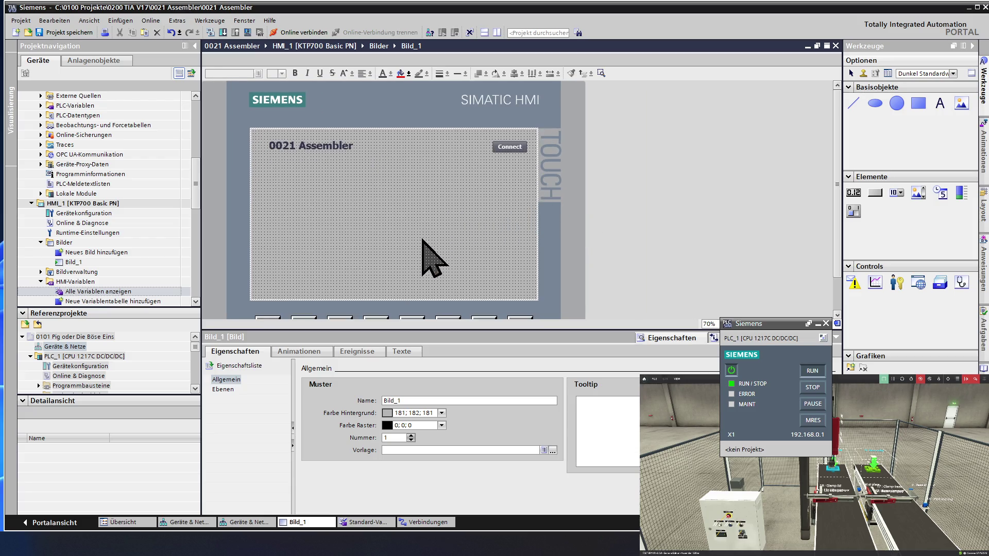
pyautogui.keyDown('ctrl'); pyautogui.scroll(-1, 432, 255); pyautogui.keyUp('ctrl')
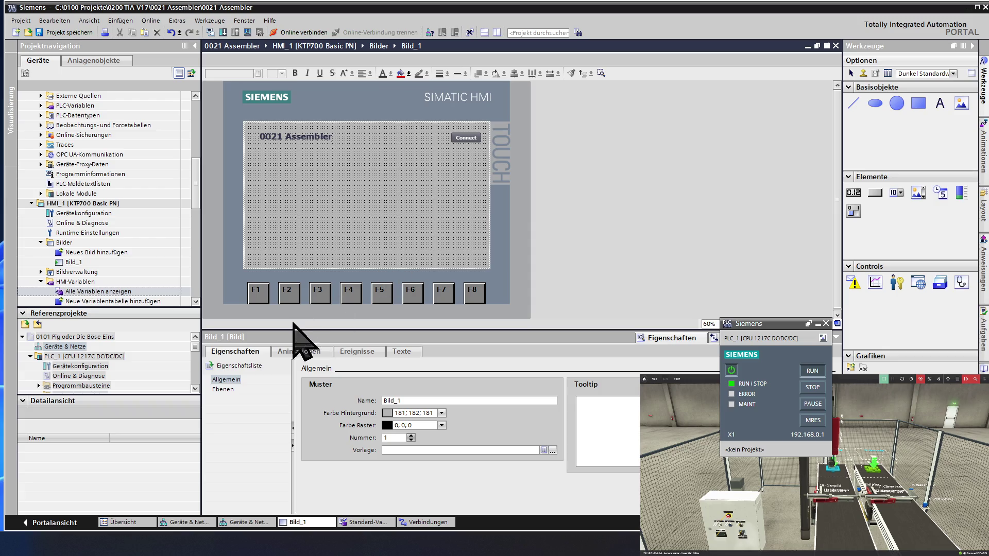
# - Choose the Linie tool from Basisobjekte to draw a straight line
pyautogui.click(853, 103)
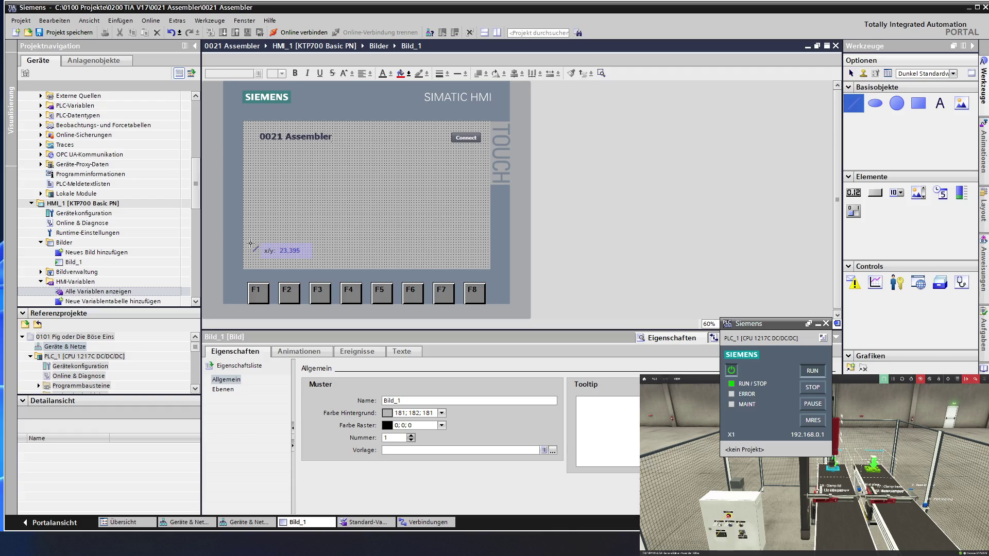
# - Draw a horizontal line across Bild_1 and thicken it to width 5
pyautogui.moveTo(251, 244); pyautogui.dragTo(257, 244)
pyautogui.moveTo(459, 239); pyautogui.dragTo(484, 242)
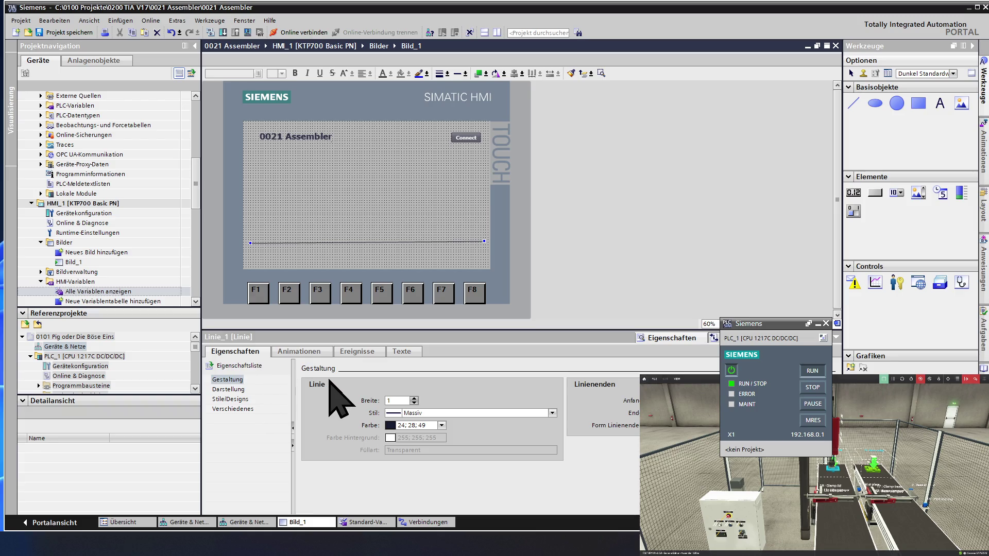
pyautogui.click(415, 398)
pyautogui.click(415, 399)
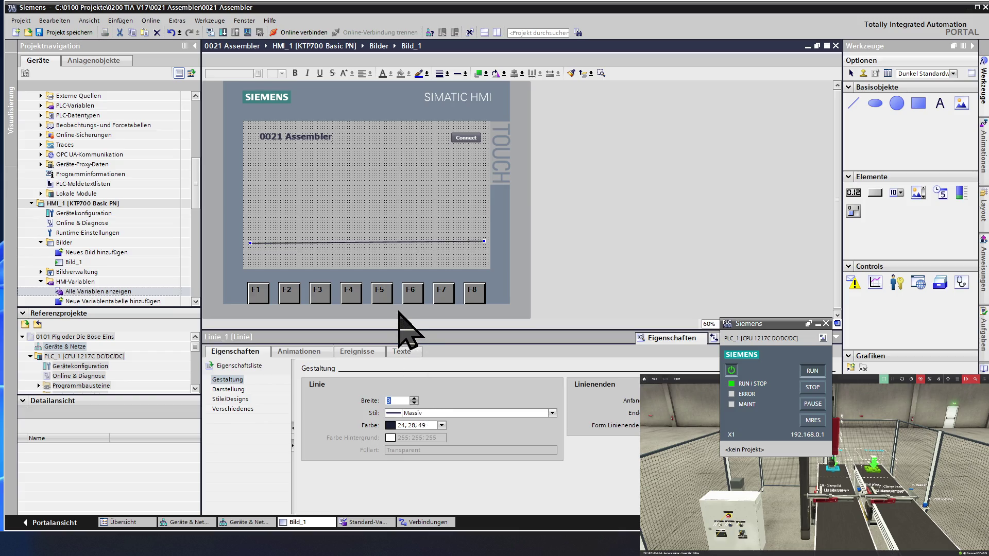
pyautogui.click(415, 399)
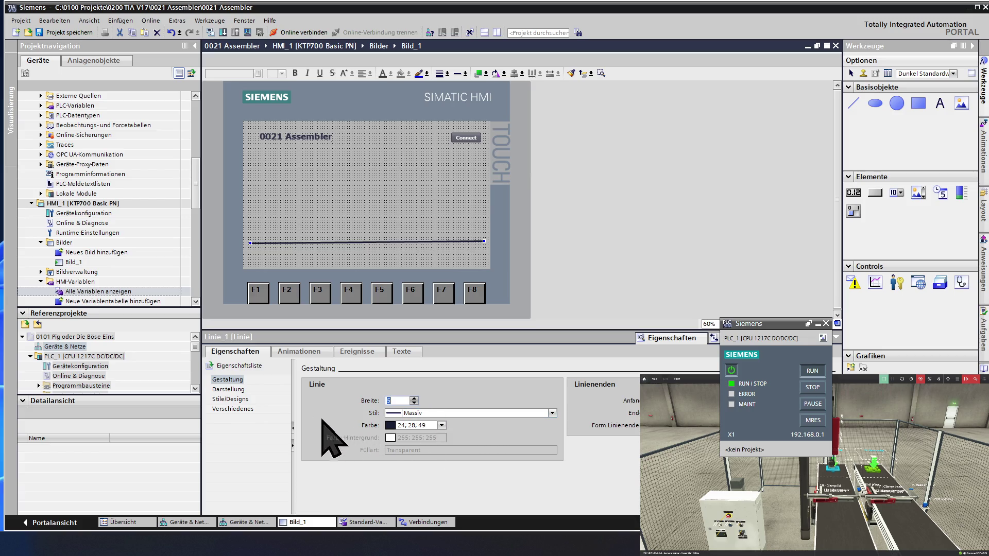
pyautogui.click(230, 393)
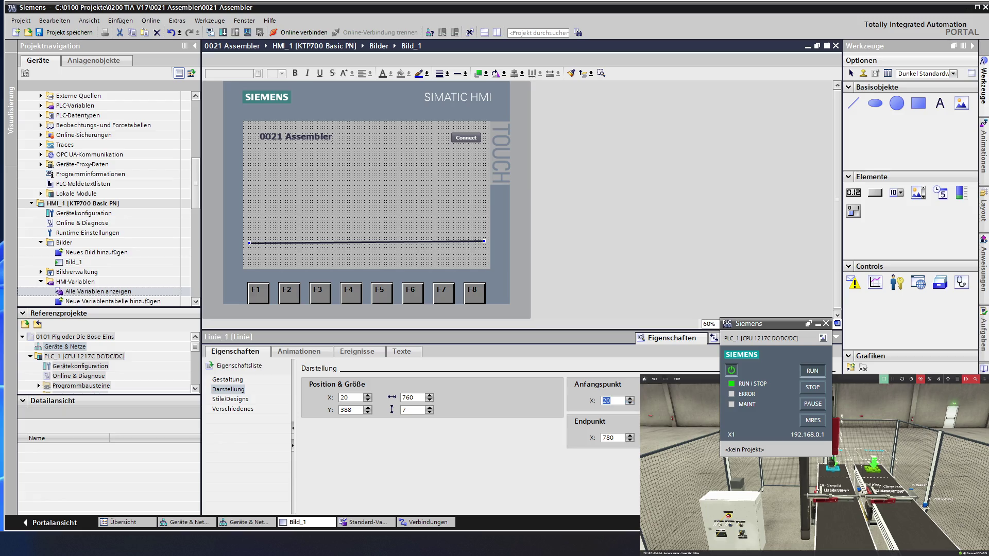
# - Set the line's start point to X 20 and level its end point for a 760 px horizontal span
pyautogui.press('Tab')
pyautogui.press('Up')
pyautogui.press('Up')
pyautogui.press('Up')
pyautogui.press('Up')
pyautogui.press('Up')
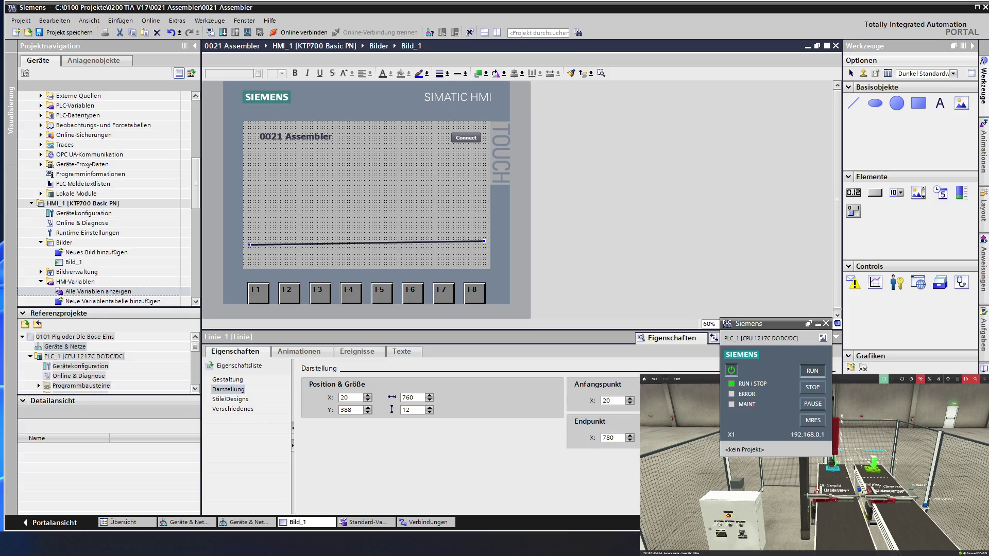
pyautogui.press('Up')
pyautogui.press('Up')
pyautogui.press('Up')
pyautogui.press('Up')
pyautogui.press('Up')
pyautogui.press('Up')
pyautogui.press('Up')
pyautogui.press('Up')
pyautogui.press('Up')
pyautogui.press('Up')
pyautogui.press('Up')
pyautogui.press('Up')
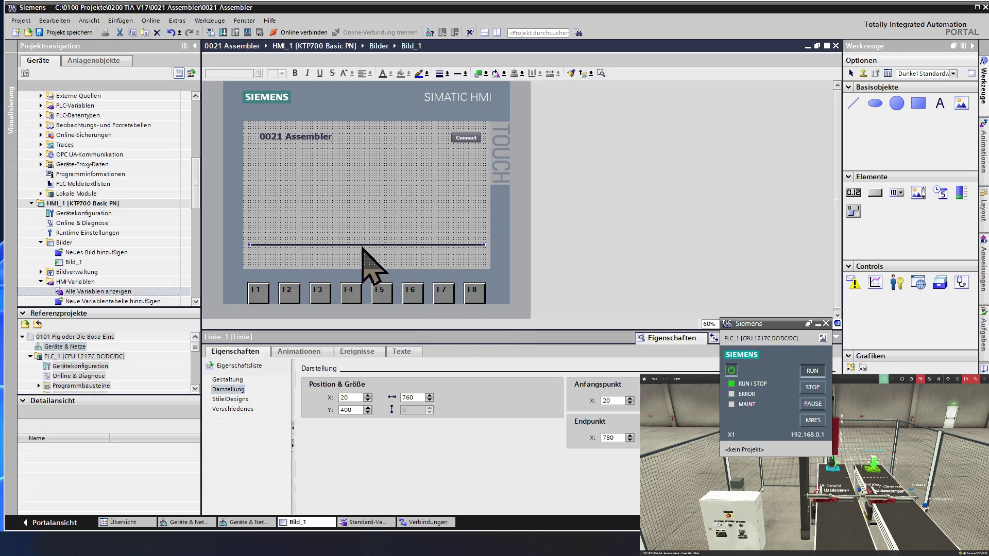
# - Place a Schaltfläche button with default caption 'Text' at the bottom left below the line
pyautogui.click(350, 229)
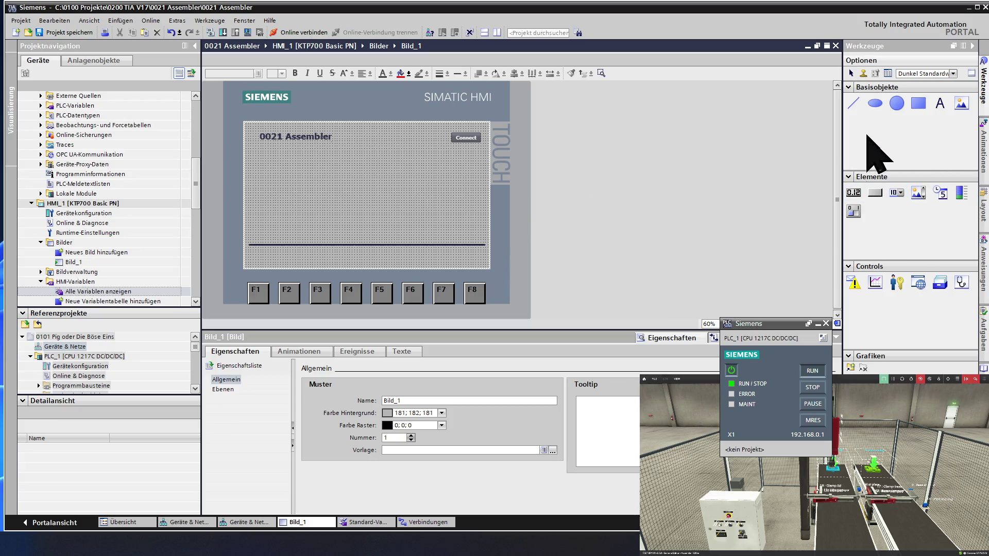
pyautogui.click(875, 198)
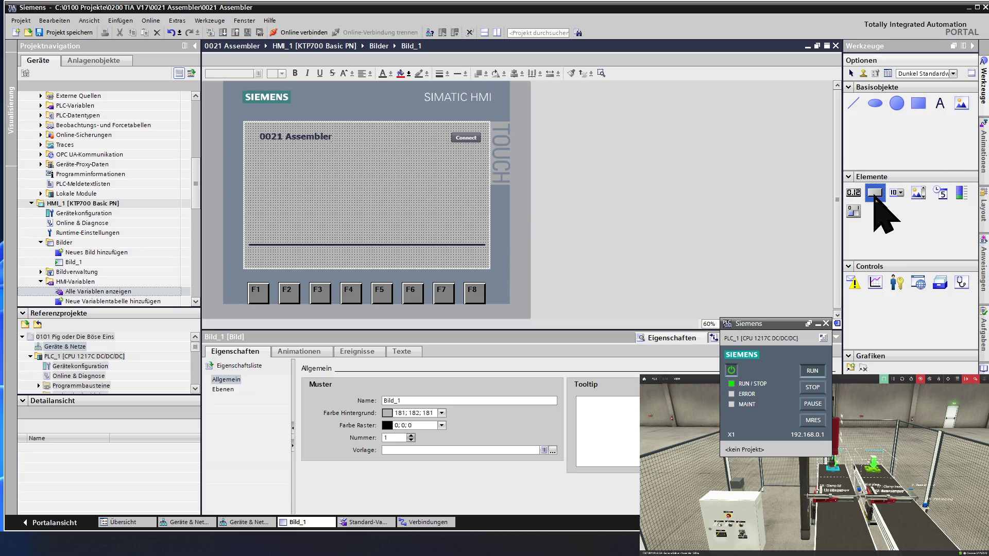
pyautogui.moveTo(874, 200)
pyautogui.mouseDown()
pyautogui.moveTo(395, 263)
pyautogui.moveTo(267, 259)
pyautogui.mouseUp()
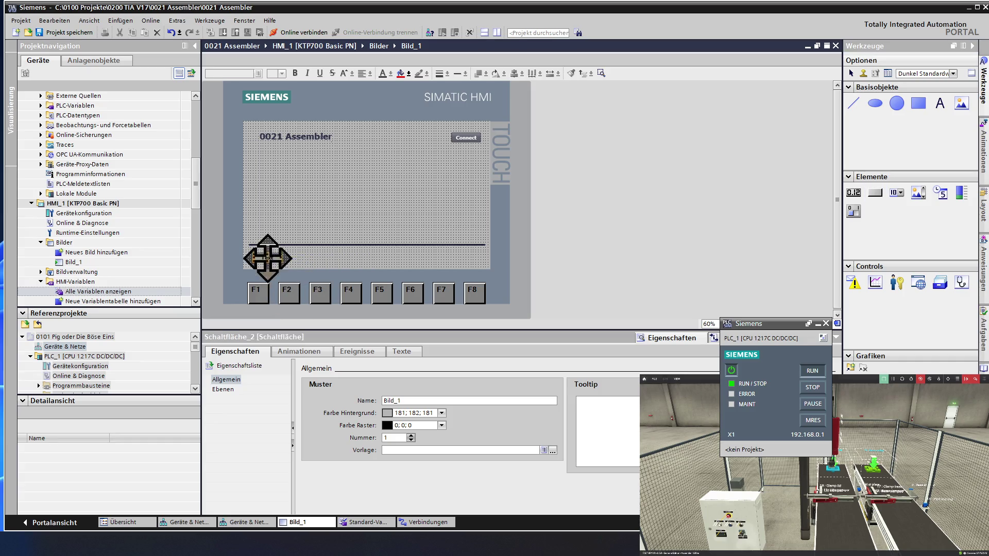
pyautogui.click(305, 255)
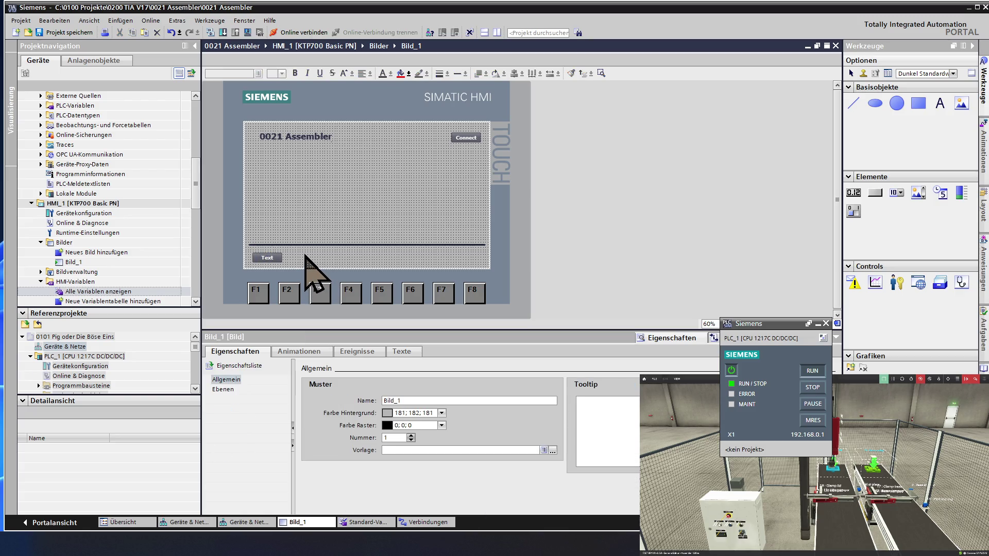
# - Duplicate the 0021 Assembler title below the divider line as a label reading 'Startbild'
pyautogui.click(302, 136)
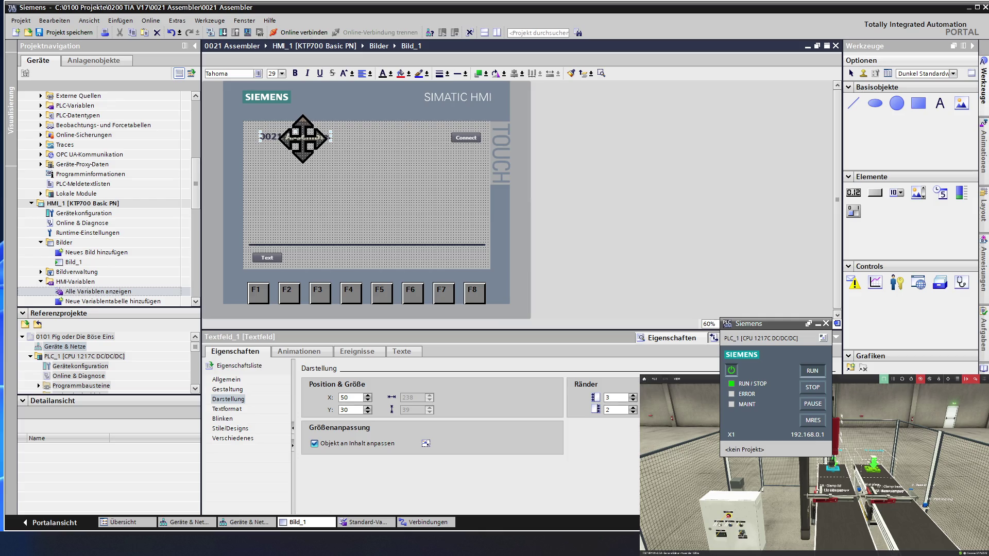
pyautogui.hotkey('ctrl', 'v')
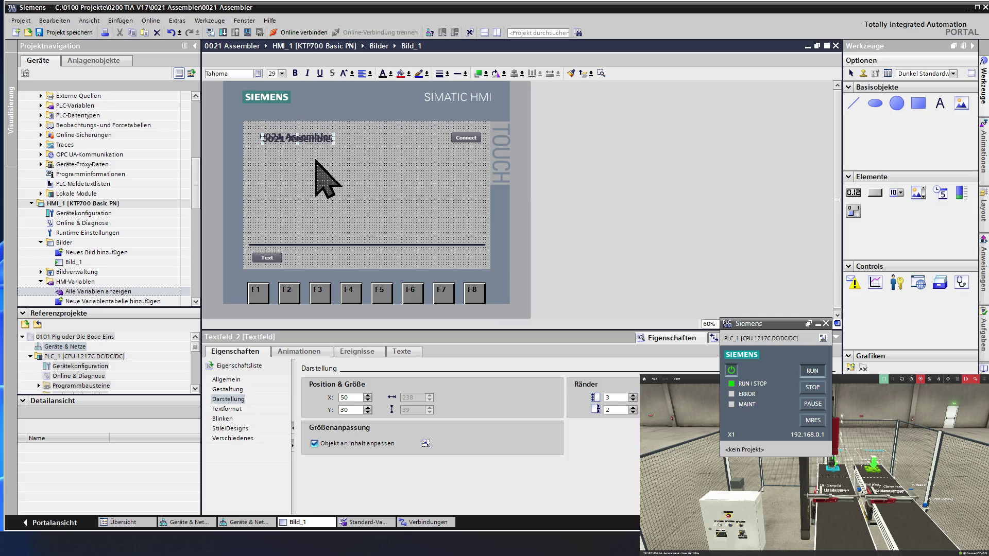
pyautogui.moveTo(309, 138); pyautogui.dragTo(372, 254)
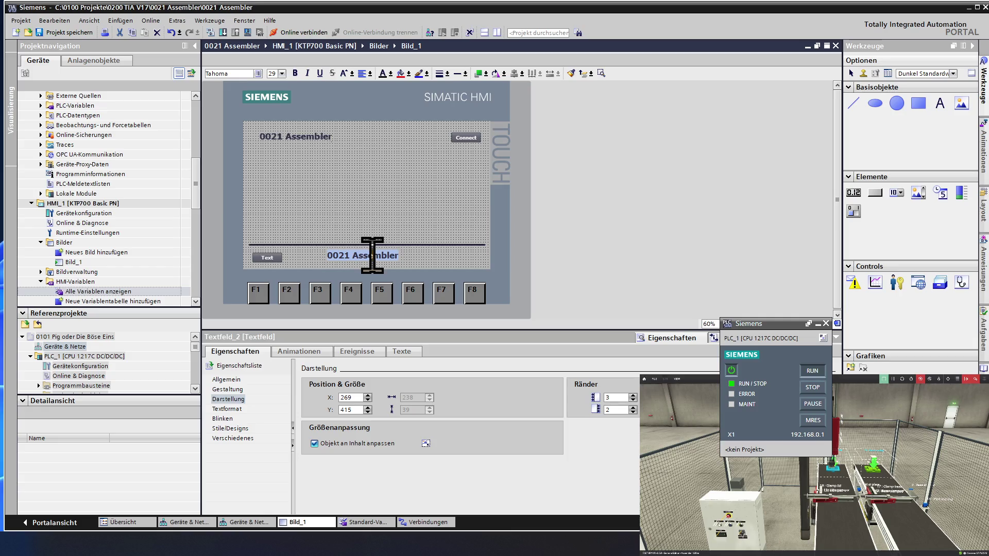
pyautogui.write('S')
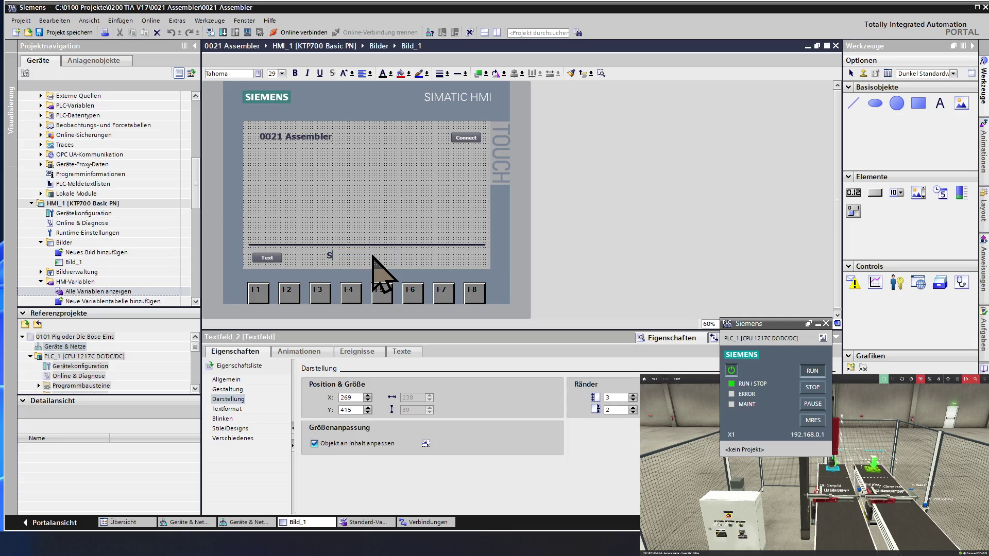
pyautogui.write('tartbild')
pyautogui.click(367, 221)
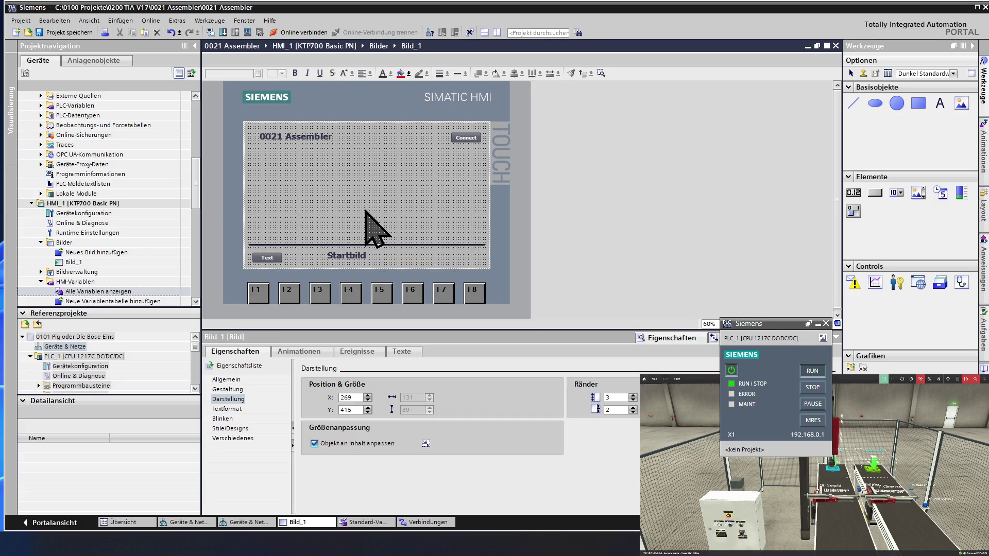
# - Set the Startbild label's font to bold Tahoma 25 px
pyautogui.click(356, 255)
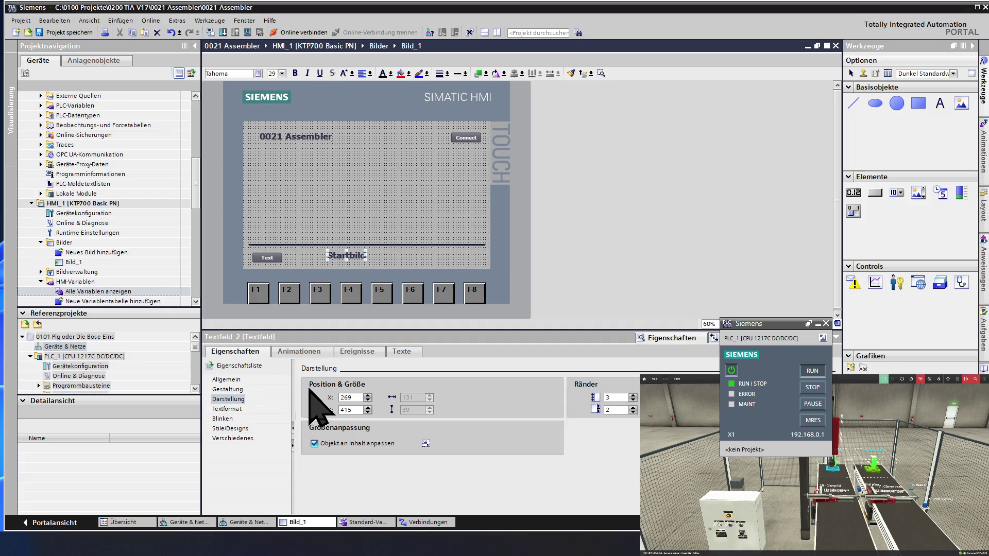
pyautogui.click(235, 379)
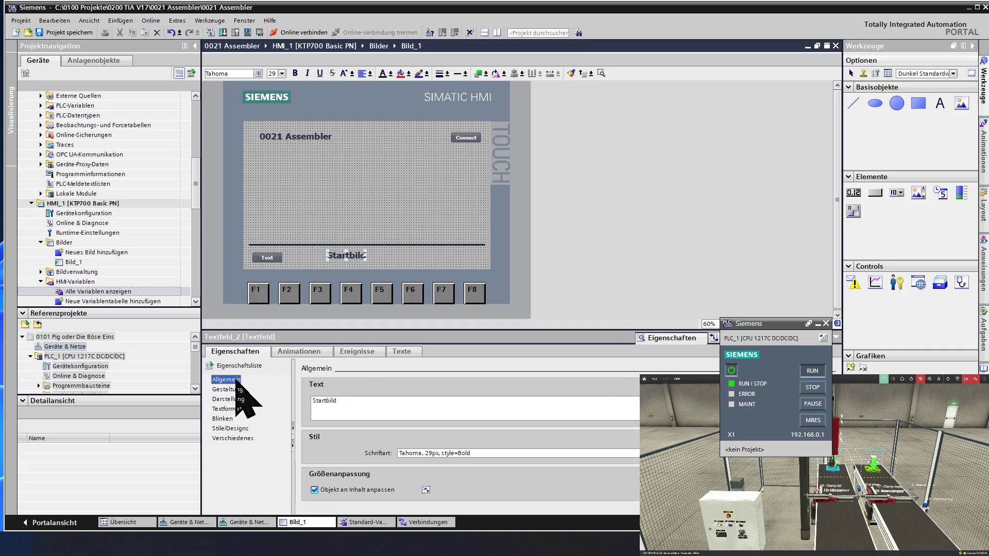
pyautogui.click(232, 409)
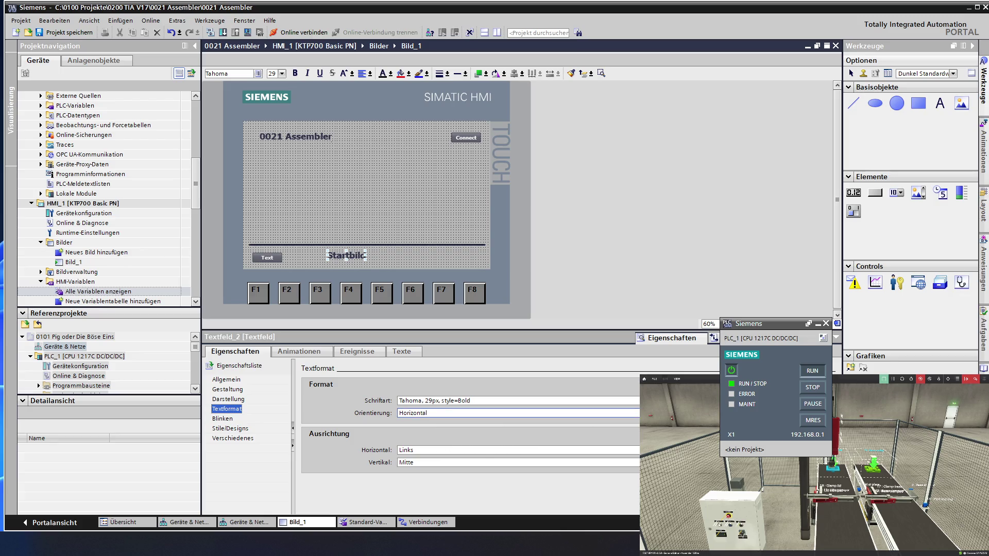
pyautogui.click(665, 400)
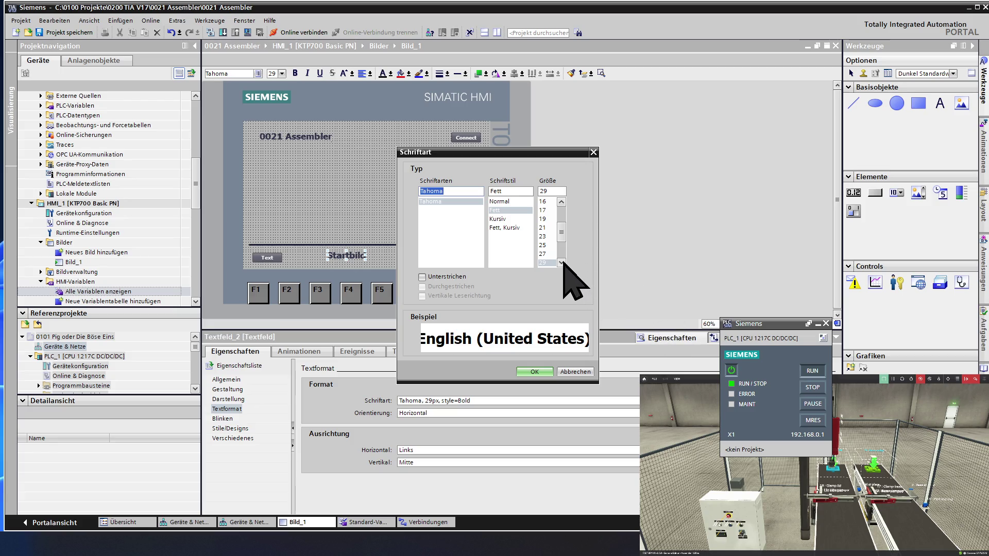
pyautogui.click(550, 246)
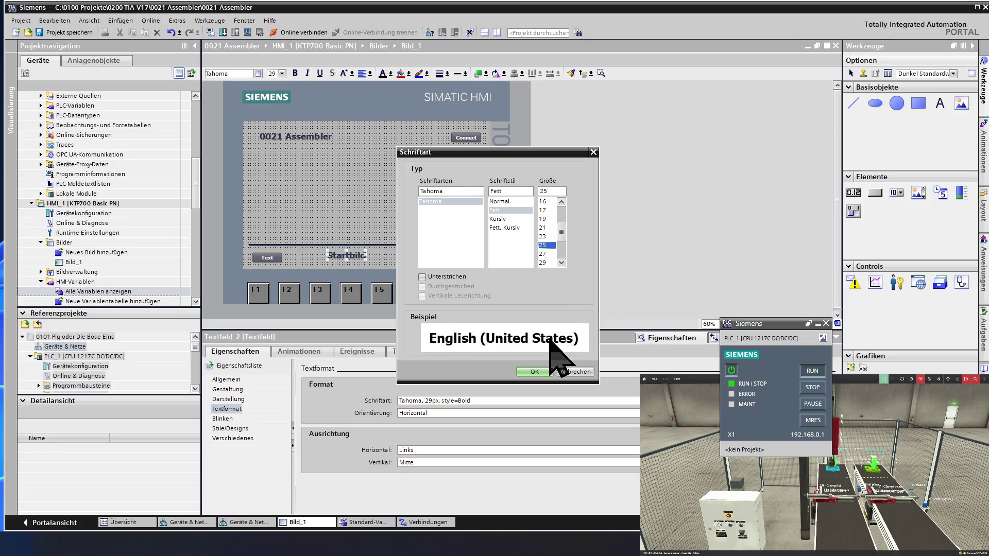
pyautogui.click(534, 372)
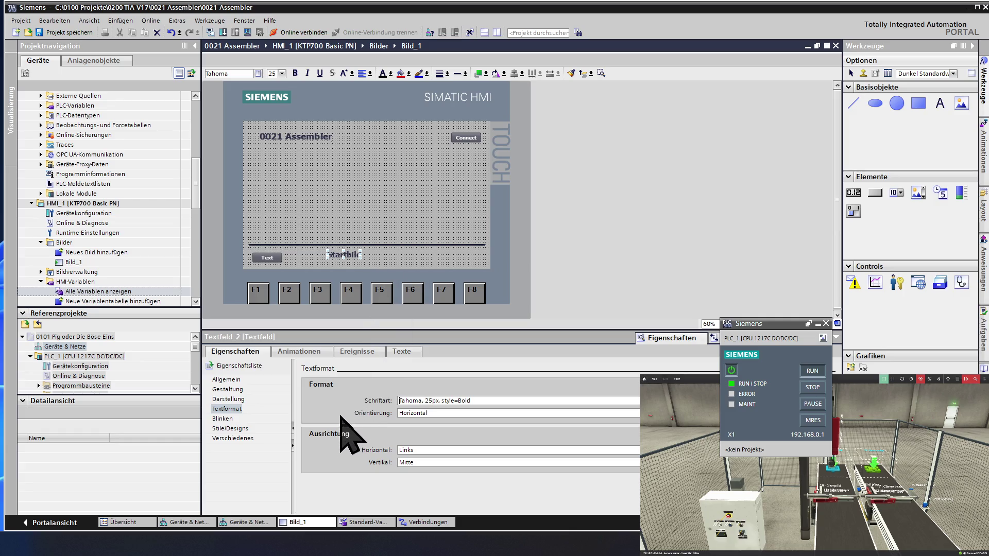
# - Review the Startbild label's appearance and position settings
pyautogui.click(237, 399)
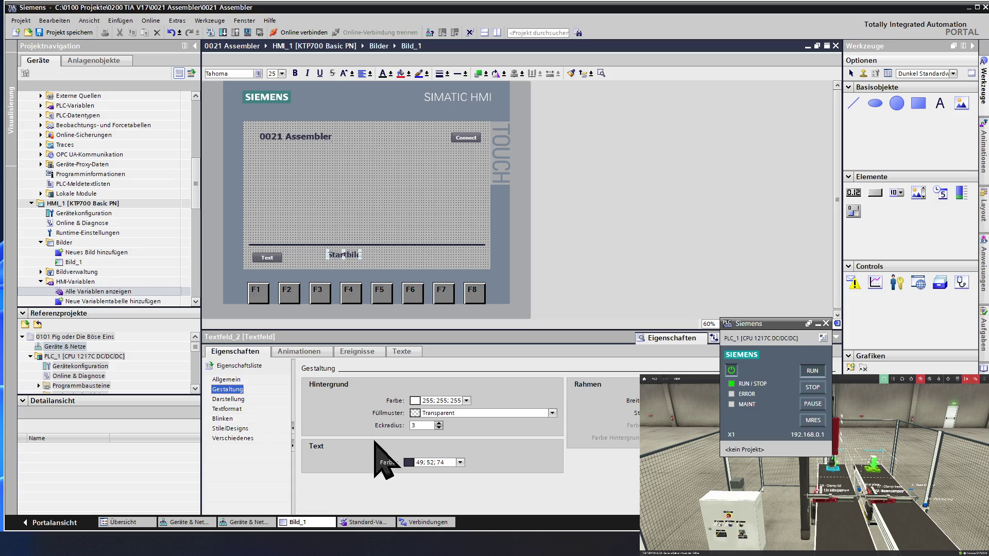
pyautogui.click(238, 399)
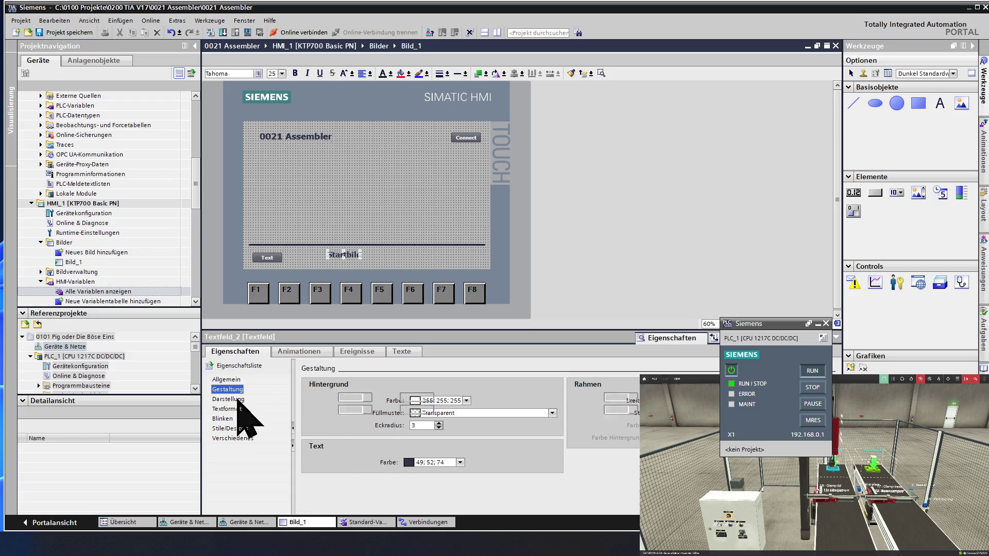
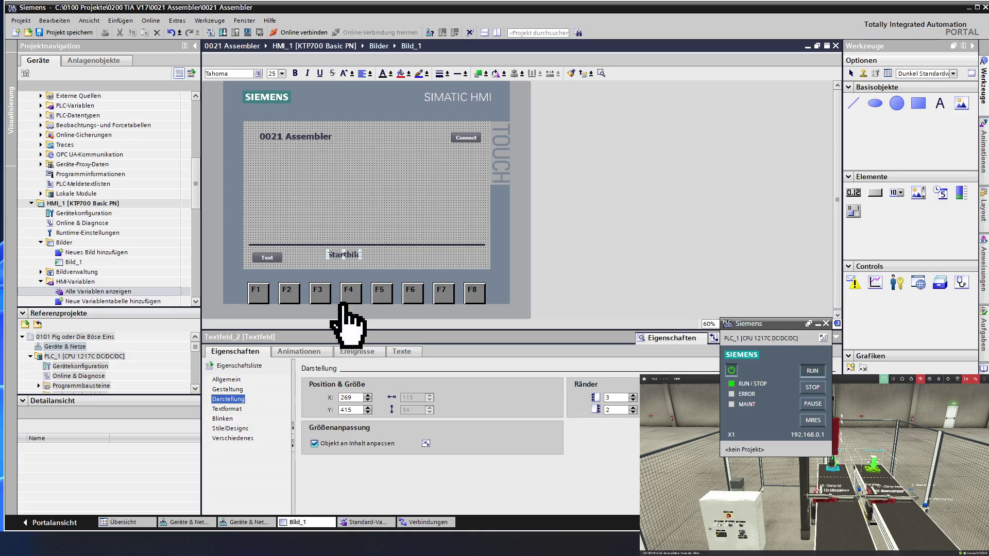
# - Set the Startbild field to X 260, Y 410 and untick 'Objekt an Inhalt anpassen'
pyautogui.click(368, 400)
pyautogui.click(368, 401)
pyautogui.click(367, 401)
pyautogui.click(368, 401)
pyautogui.click(368, 402)
pyautogui.click(368, 401)
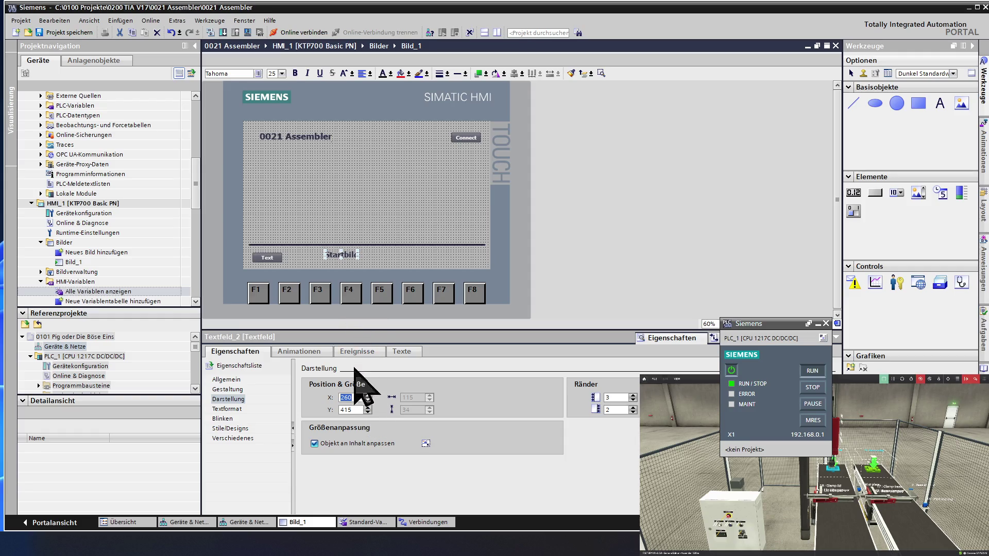
pyautogui.click(367, 412)
pyautogui.click(368, 411)
pyautogui.click(369, 411)
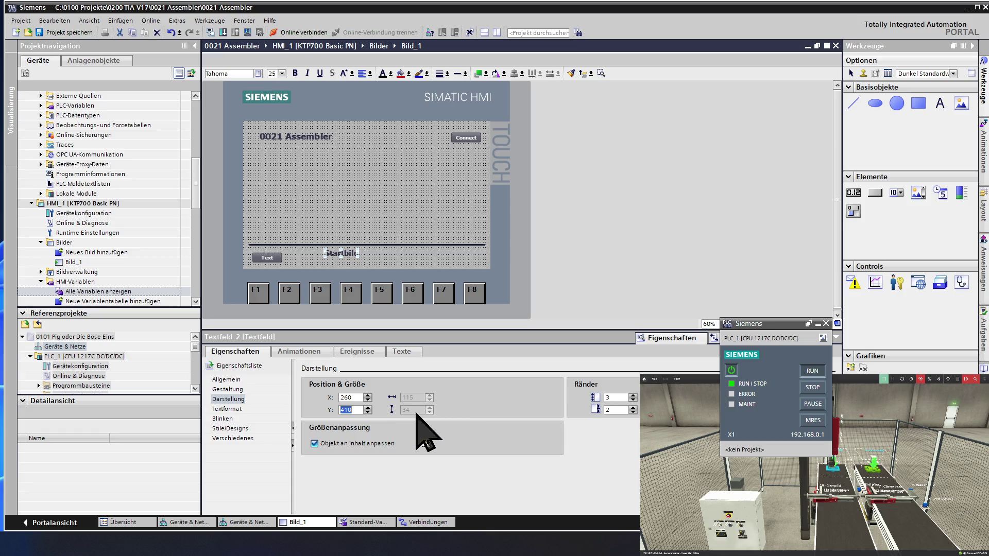
pyautogui.click(325, 447)
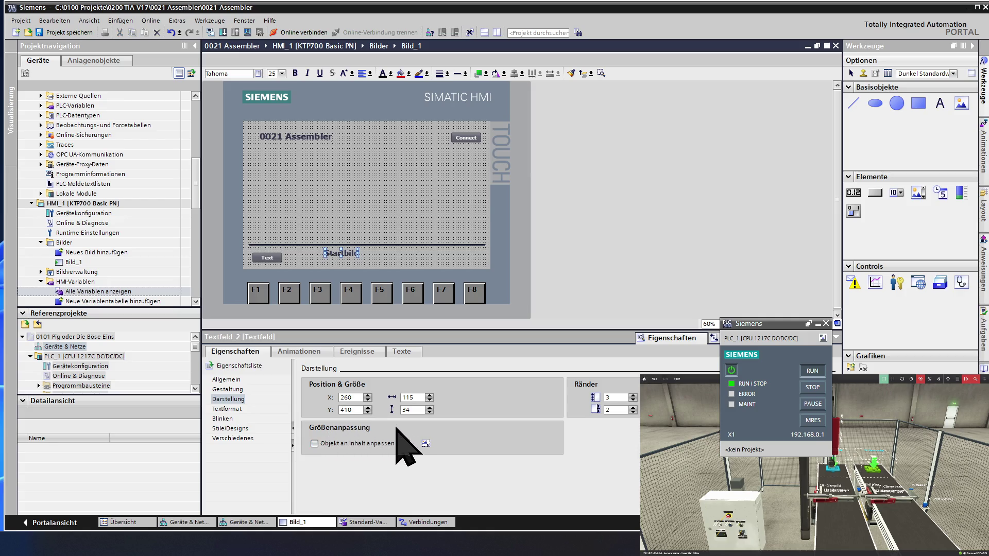
# - Give the Startbild text field a width of 400 and a height of 35
pyautogui.click(403, 397)
pyautogui.write('25')
pyautogui.click(429, 407)
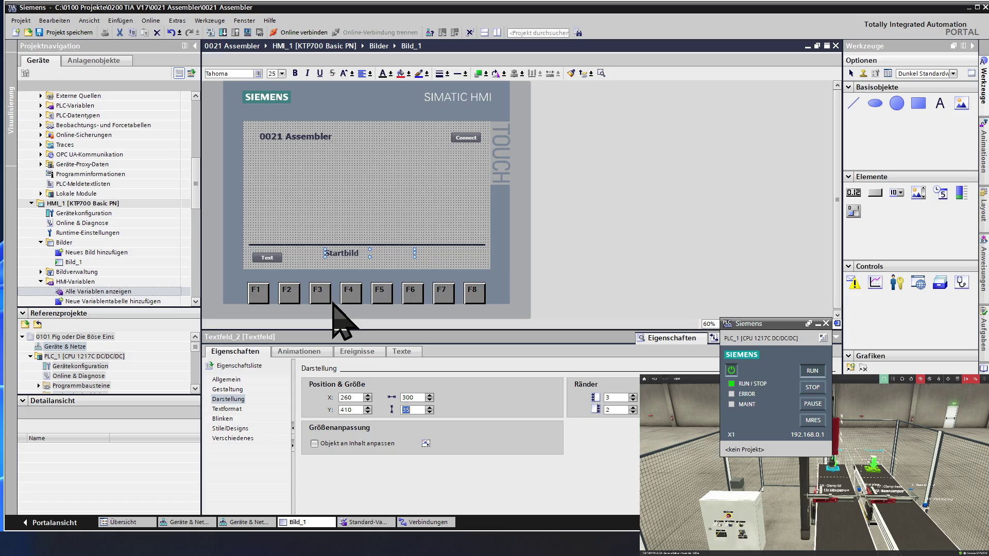
pyautogui.moveTo(419, 397); pyautogui.dragTo(390, 396)
pyautogui.write('4')
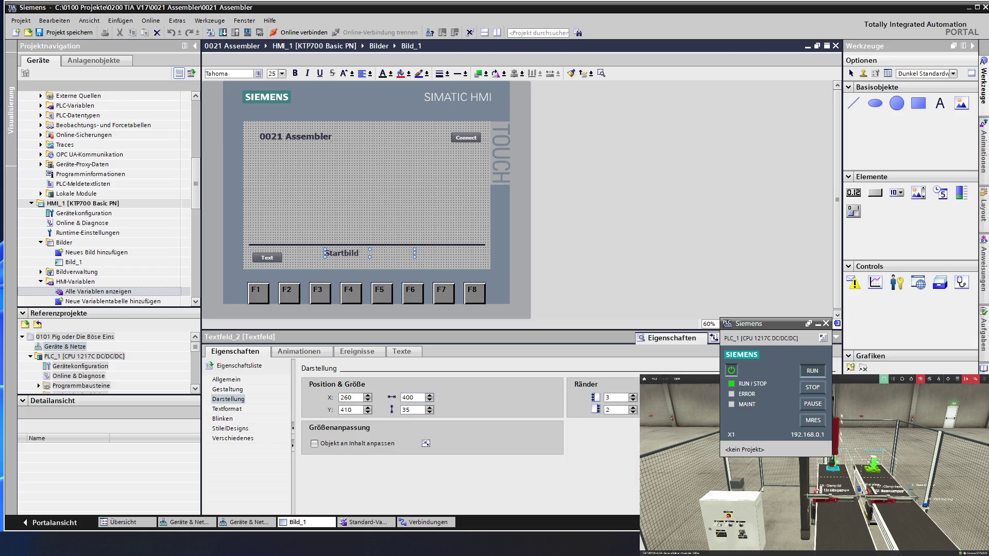
pyautogui.press('Return')
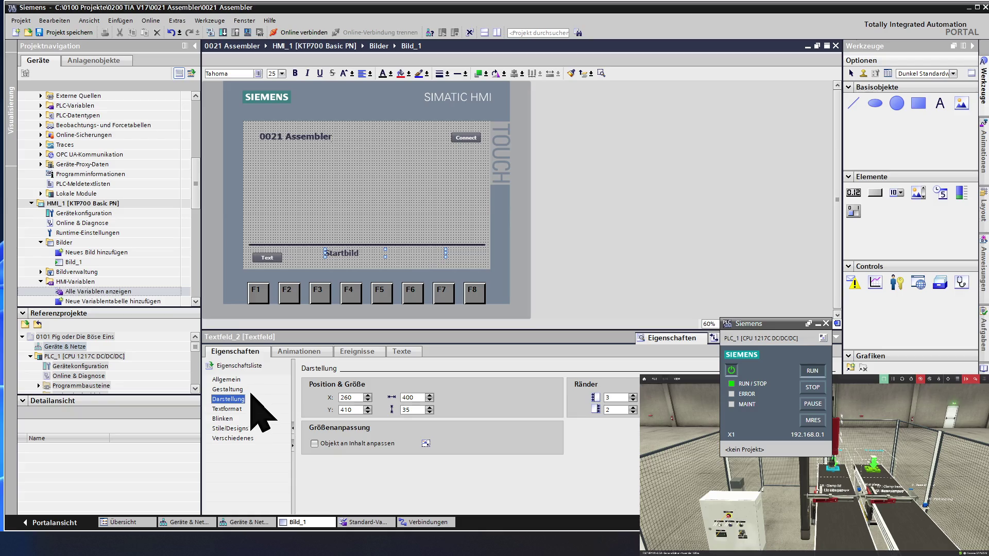
pyautogui.click(232, 410)
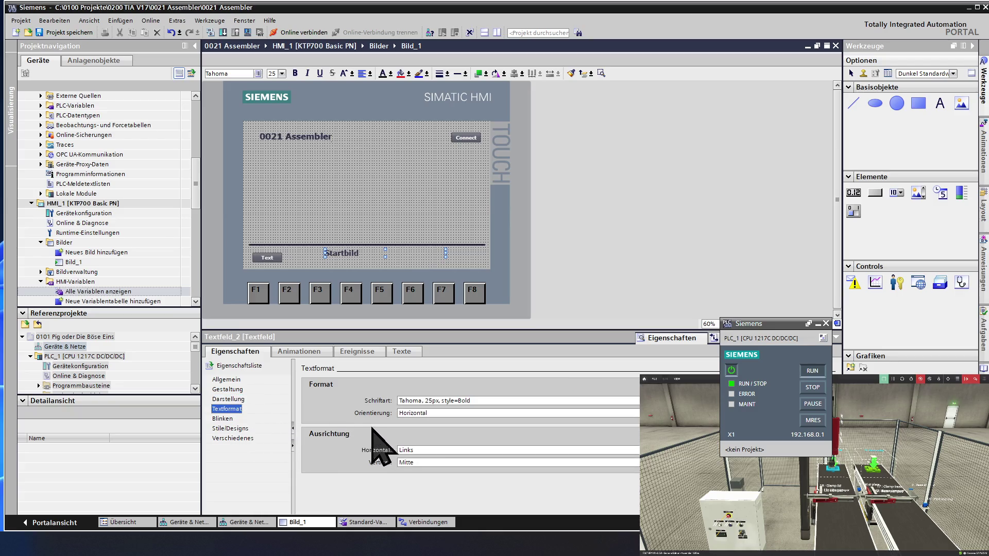
# - Keep horizontal orientation and set horizontal alignment to Zentriert for the Startbild text
pyautogui.click(430, 414)
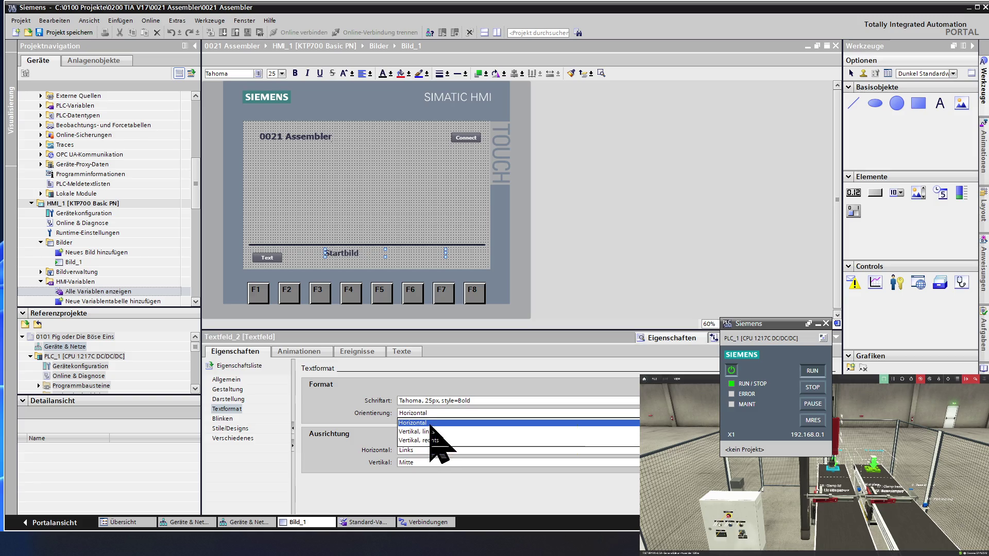
pyautogui.click(431, 424)
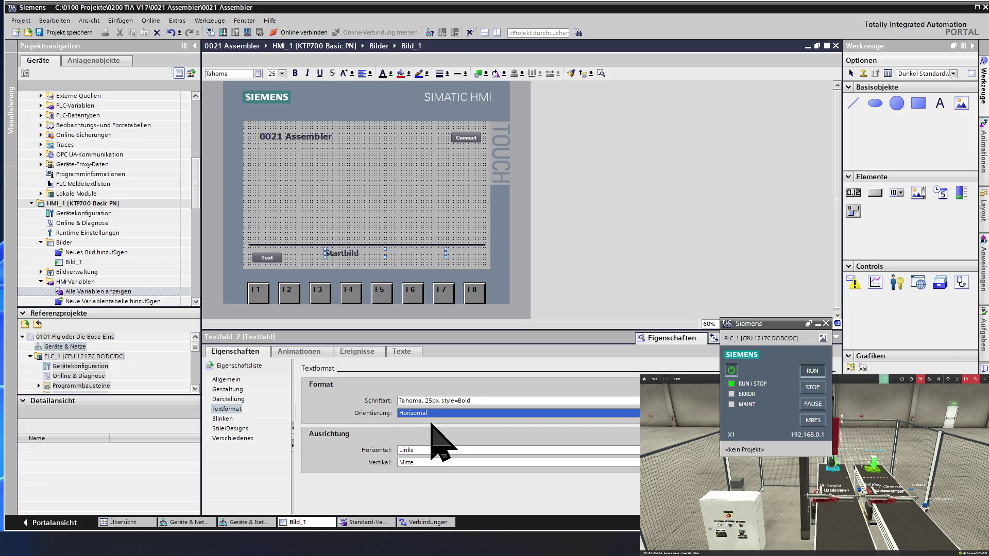
pyautogui.click(490, 450)
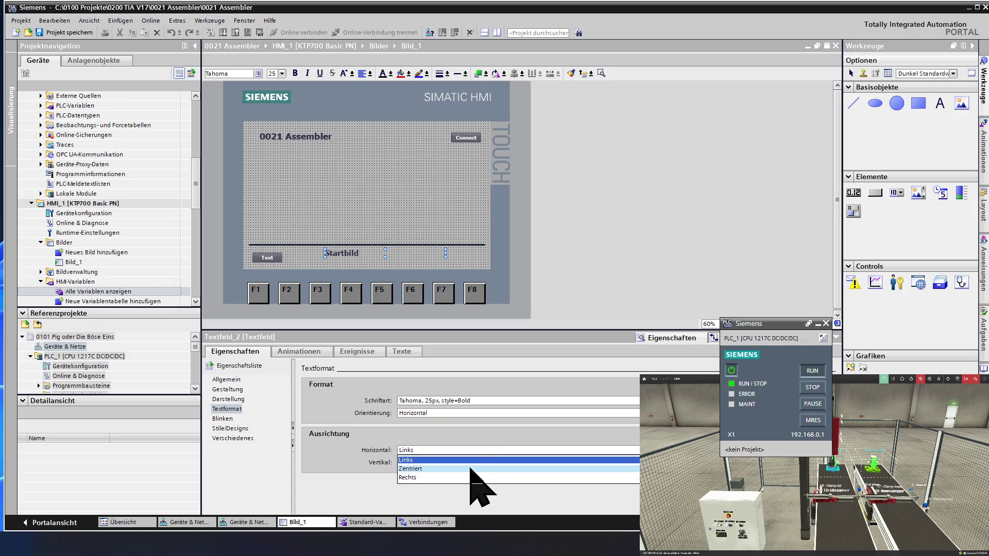
pyautogui.click(472, 468)
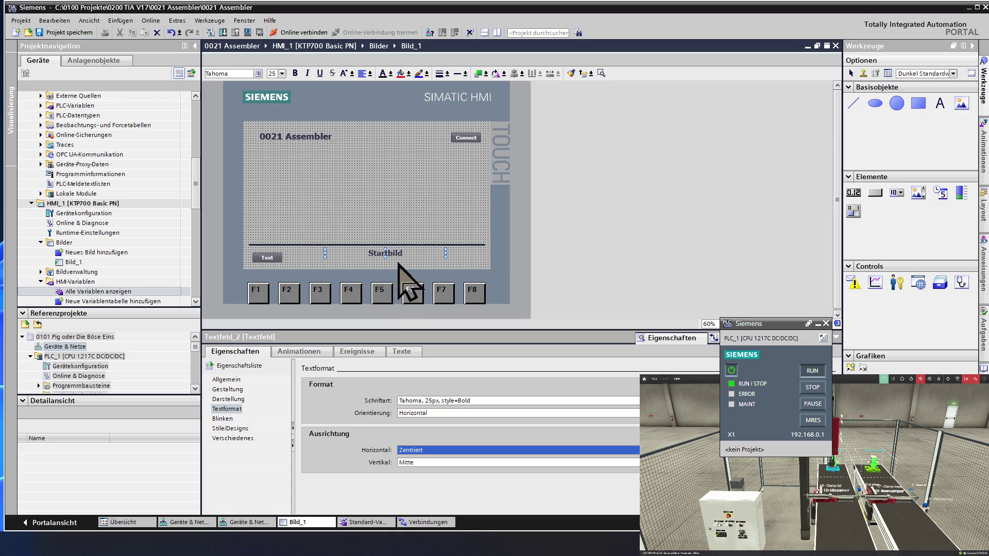
pyautogui.click(402, 241)
pyautogui.click(394, 253)
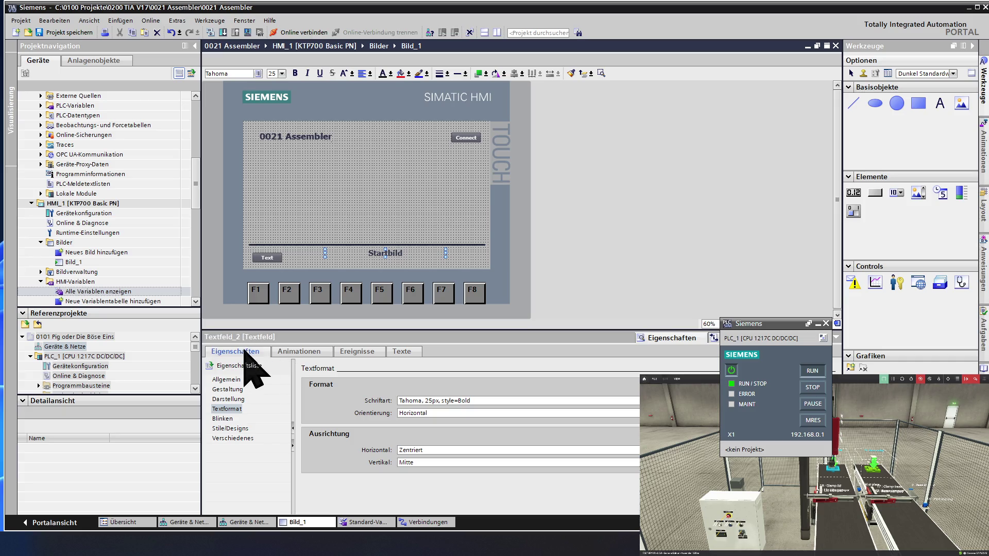
pyautogui.click(239, 400)
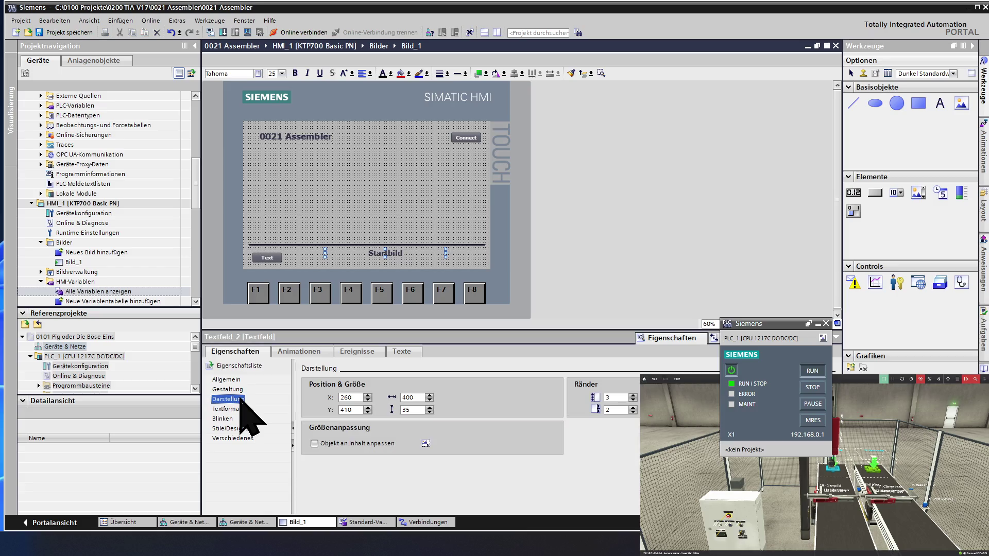
# - Reduce the Startbild field's width to 300 and move it left to X 250
pyautogui.doubleClick(417, 397)
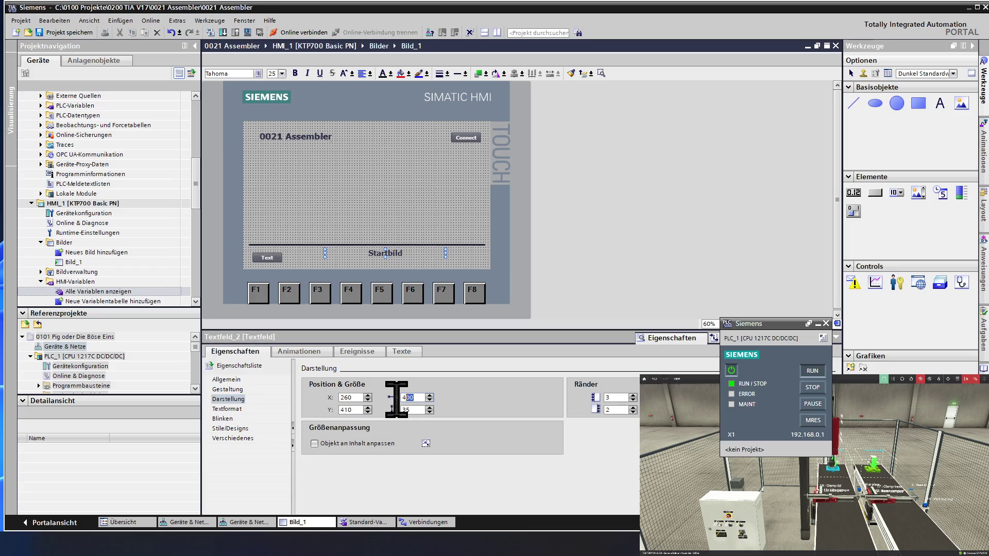
pyautogui.write('300')
pyautogui.press('Return')
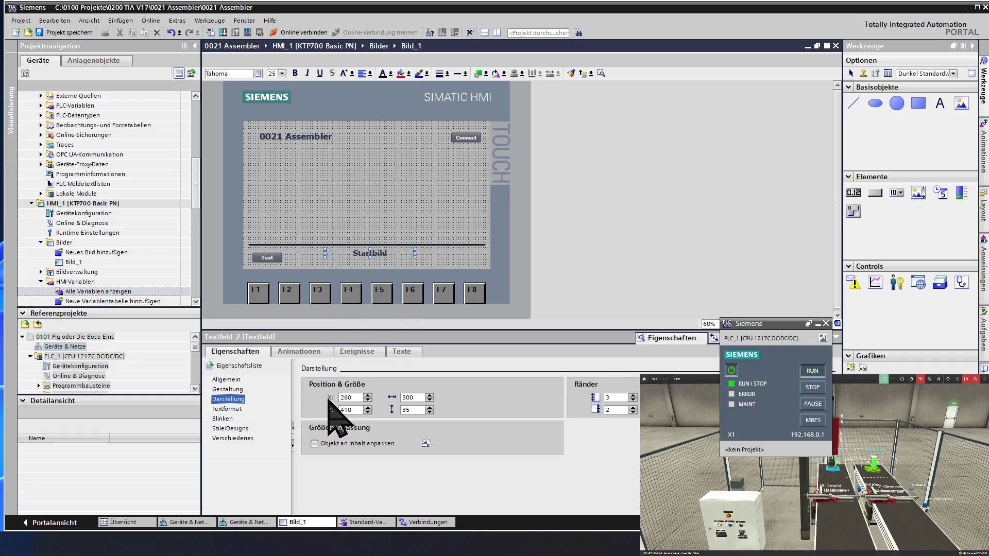
pyautogui.click(368, 400)
pyautogui.click(368, 400)
pyautogui.click(368, 400)
pyautogui.click(369, 400)
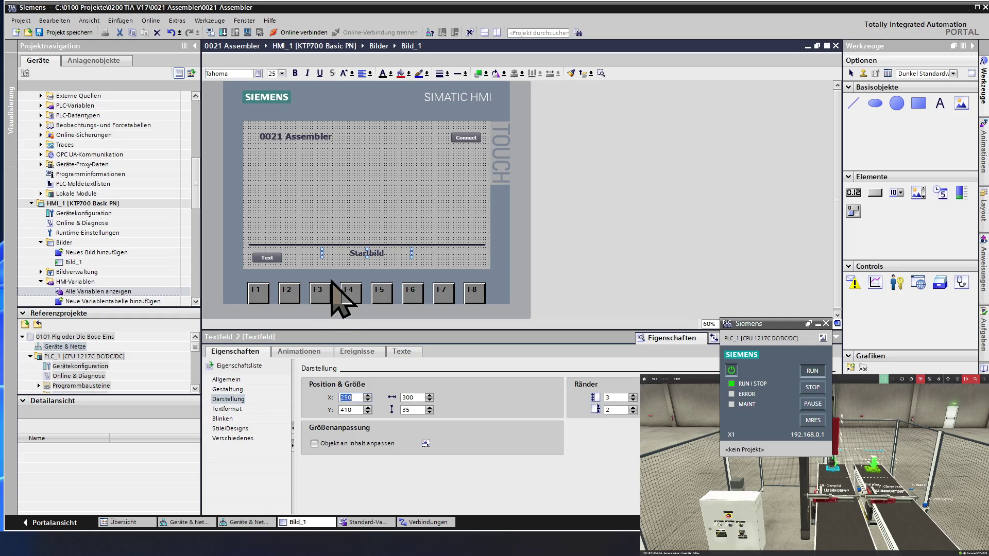
pyautogui.click(310, 262)
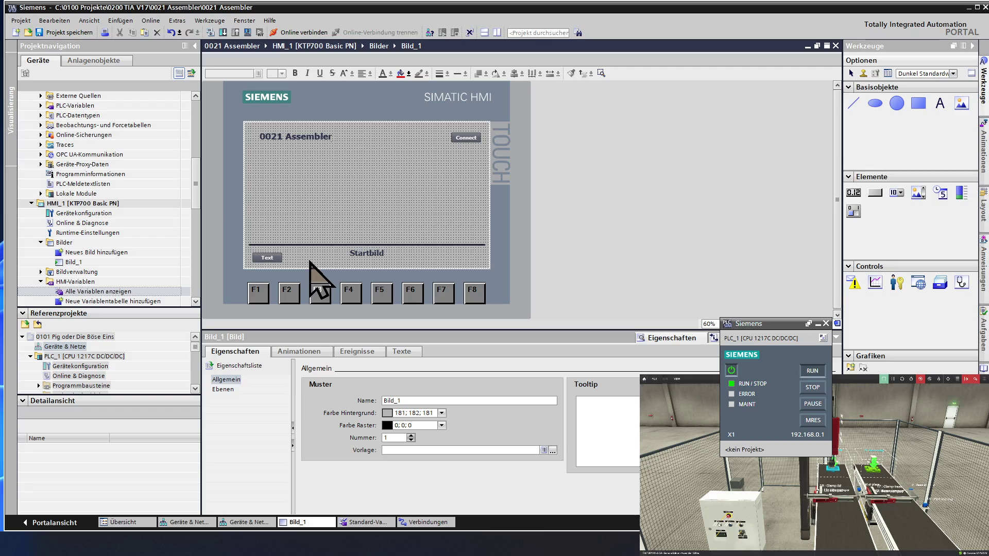
pyautogui.click(271, 257)
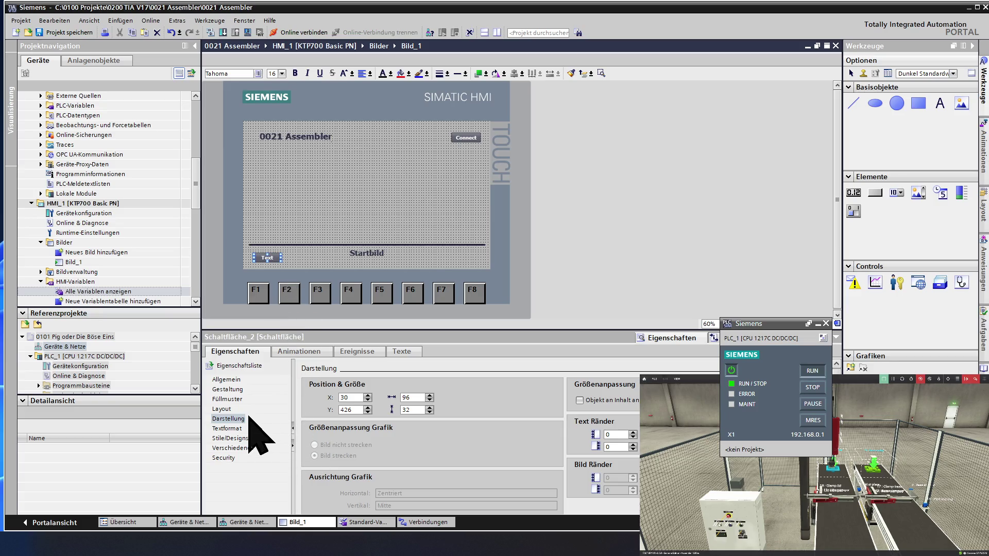
# - In Darstellung, make the Text button 100 wide and raise its height to 40
pyautogui.click(232, 390)
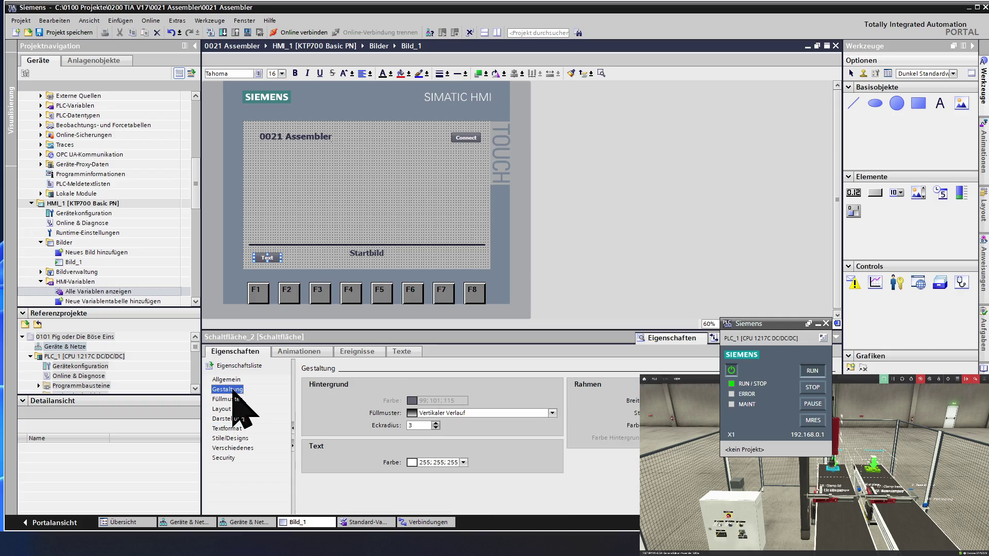
pyautogui.click(242, 419)
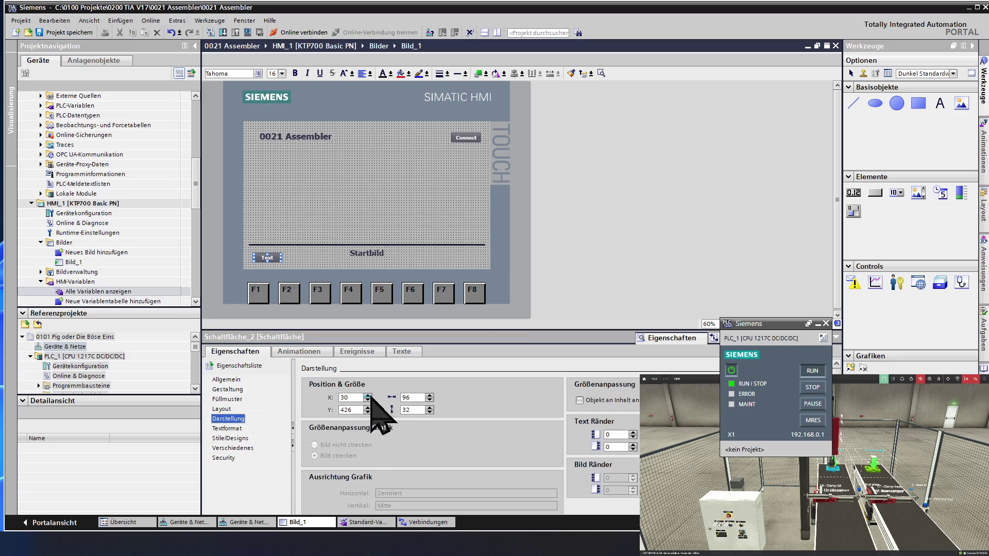
pyautogui.click(430, 397)
pyautogui.click(430, 411)
pyautogui.click(430, 407)
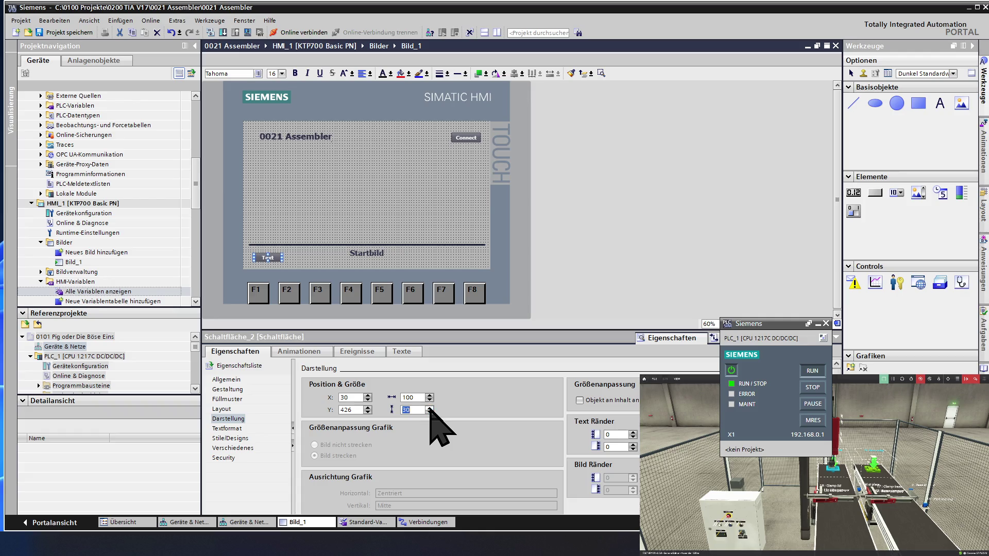
pyautogui.click(430, 407)
pyautogui.click(430, 407)
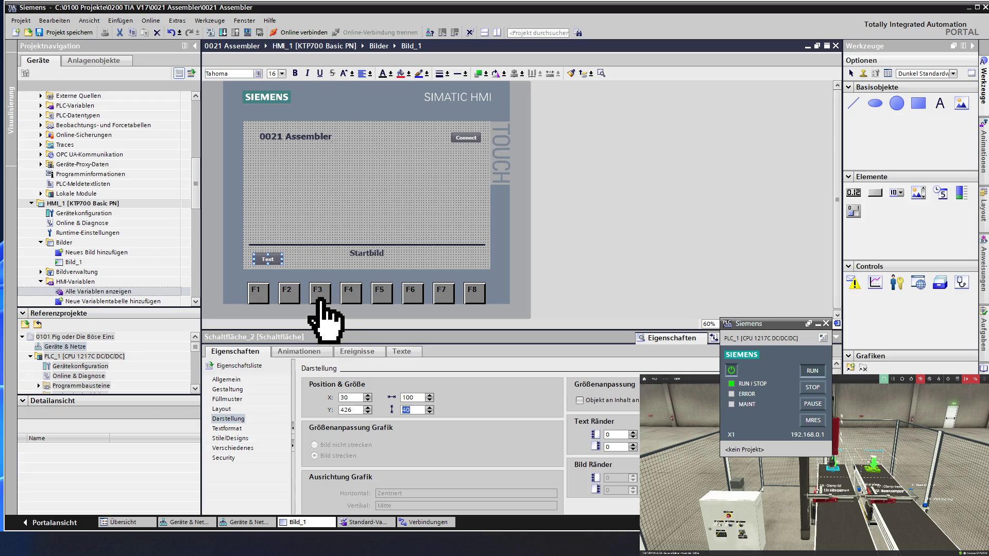
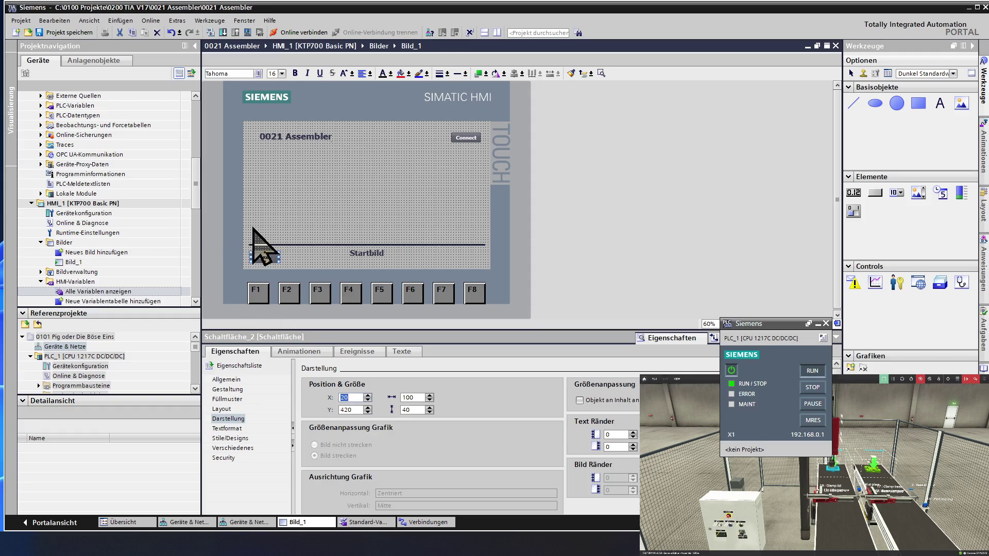
# - Copy the Text button beside the first and paste another copy onto the screen
pyautogui.click(263, 255)
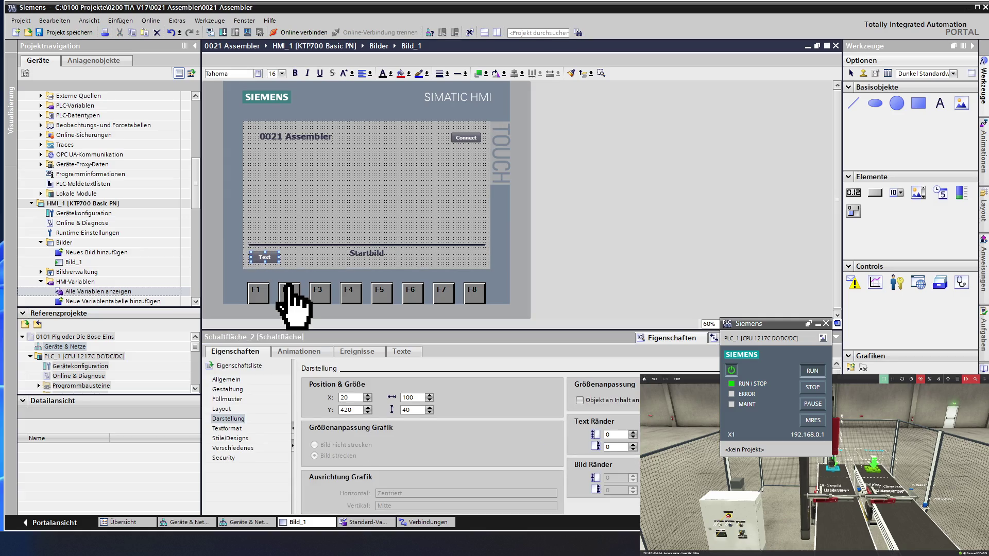
pyautogui.click(304, 259)
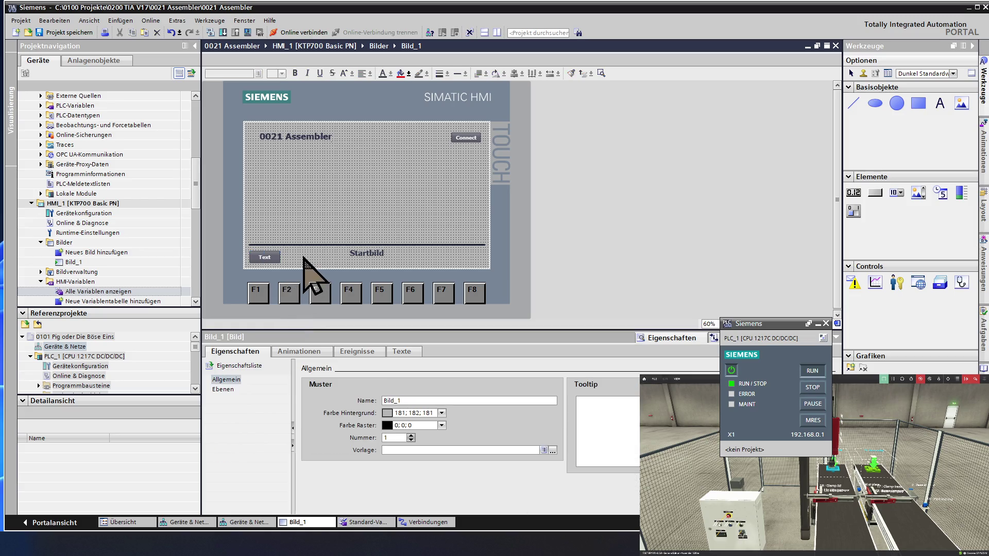
pyautogui.click(264, 258)
pyautogui.moveTo(265, 259); pyautogui.dragTo(309, 257)
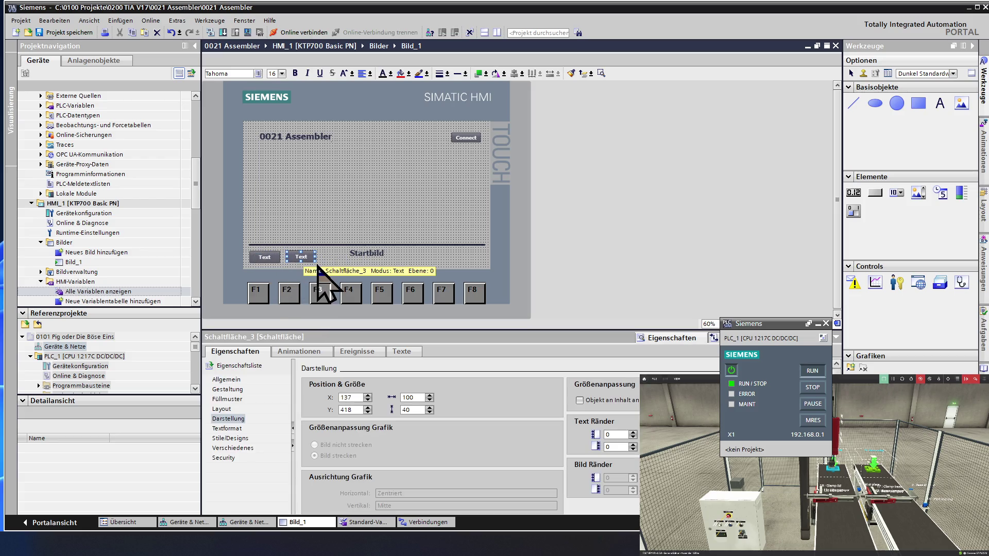
pyautogui.click(356, 257)
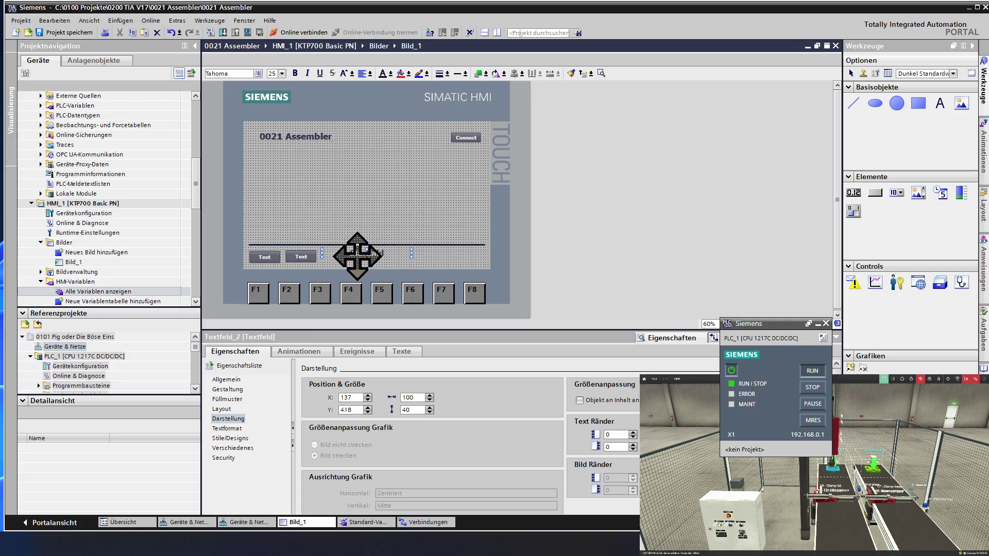
pyautogui.hotkey('ctrl', 'v')
# - Paste a fourth Text button and place the third and fourth buttons right of Startbild
pyautogui.moveTo(345, 258); pyautogui.dragTo(467, 259)
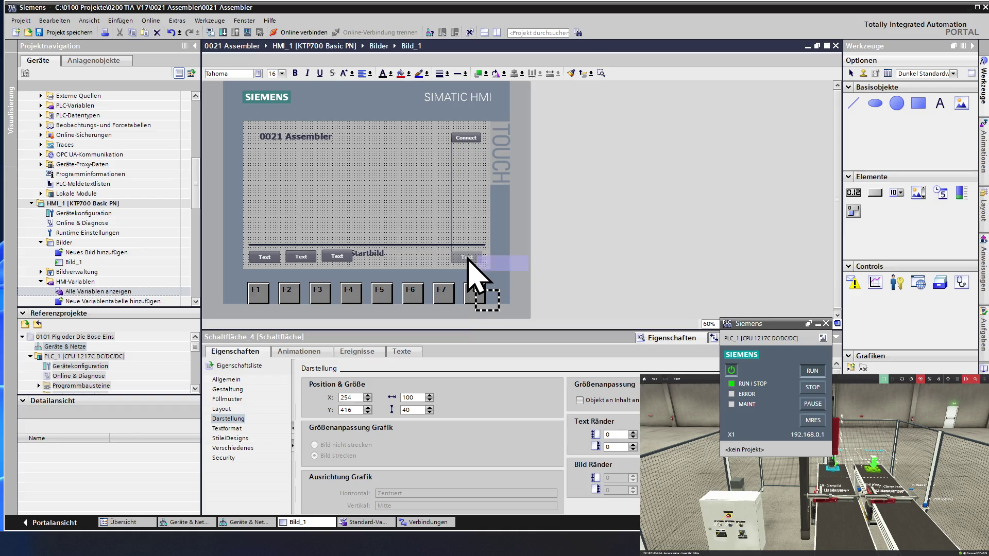
pyautogui.moveTo(468, 259); pyautogui.dragTo(467, 259)
pyautogui.hotkey('ctrl', 'v')
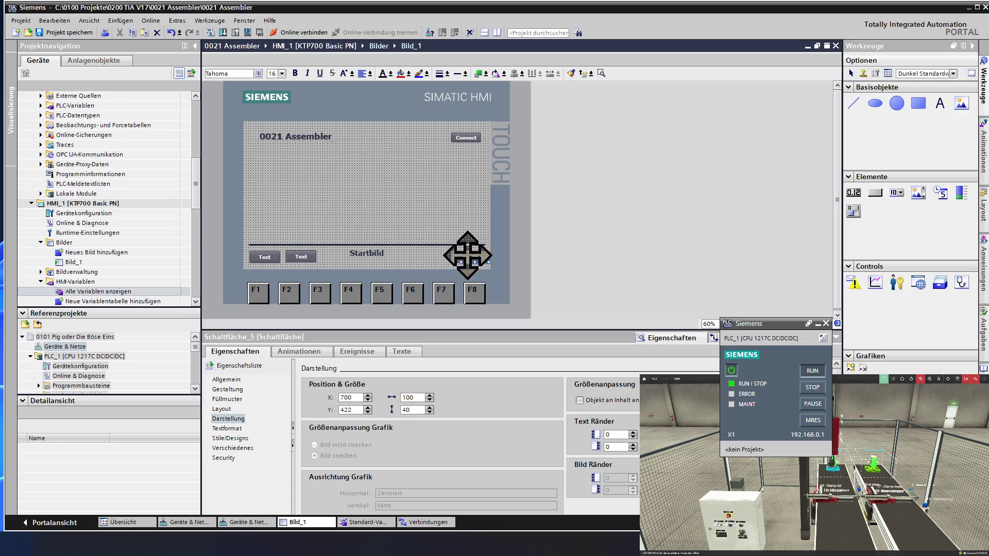
pyautogui.click(433, 261)
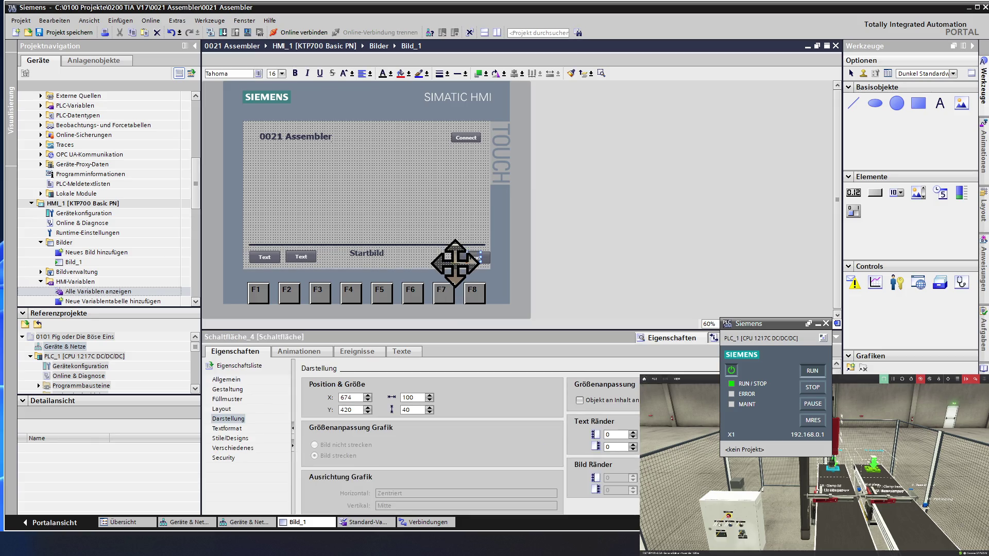
pyautogui.moveTo(454, 261); pyautogui.dragTo(413, 264)
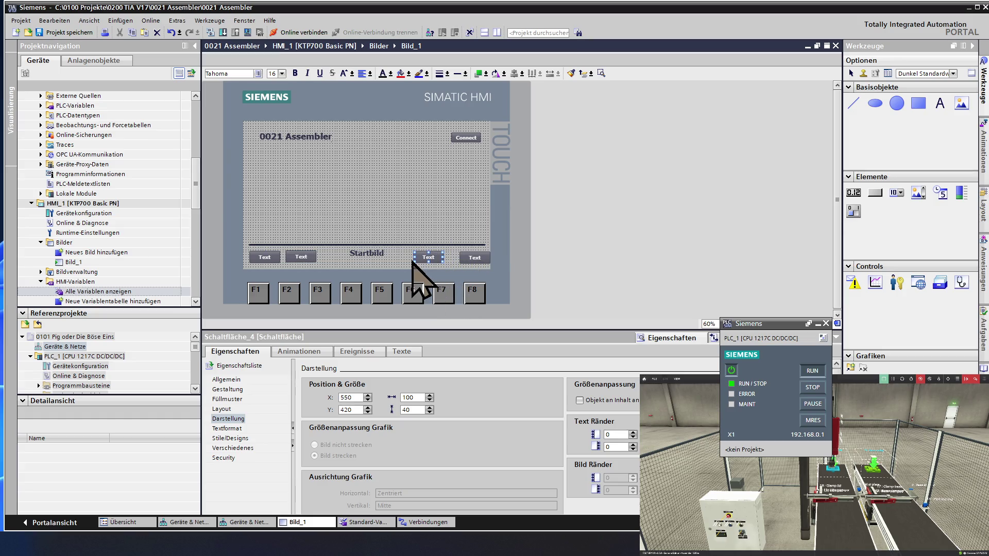
pyautogui.moveTo(466, 262); pyautogui.dragTo(464, 286)
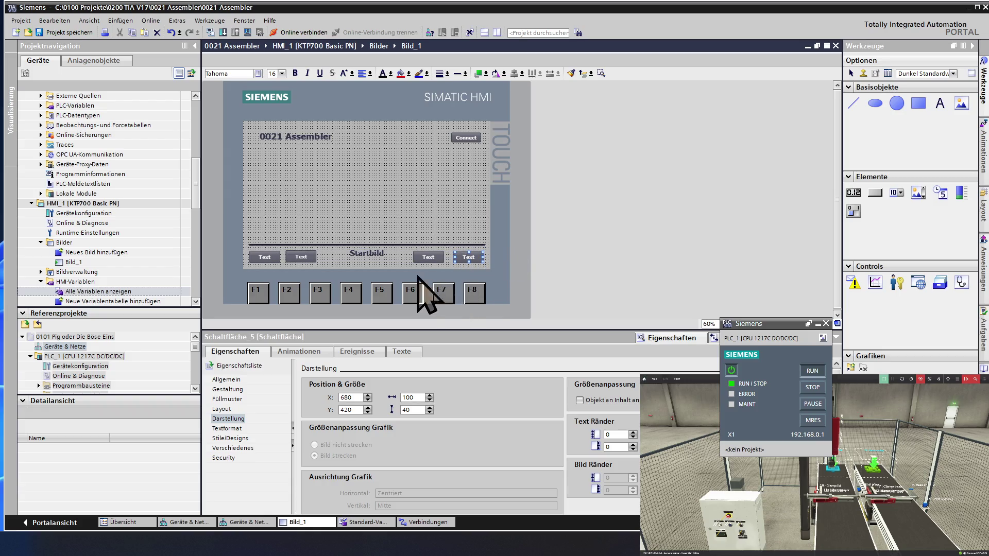
pyautogui.click(265, 256)
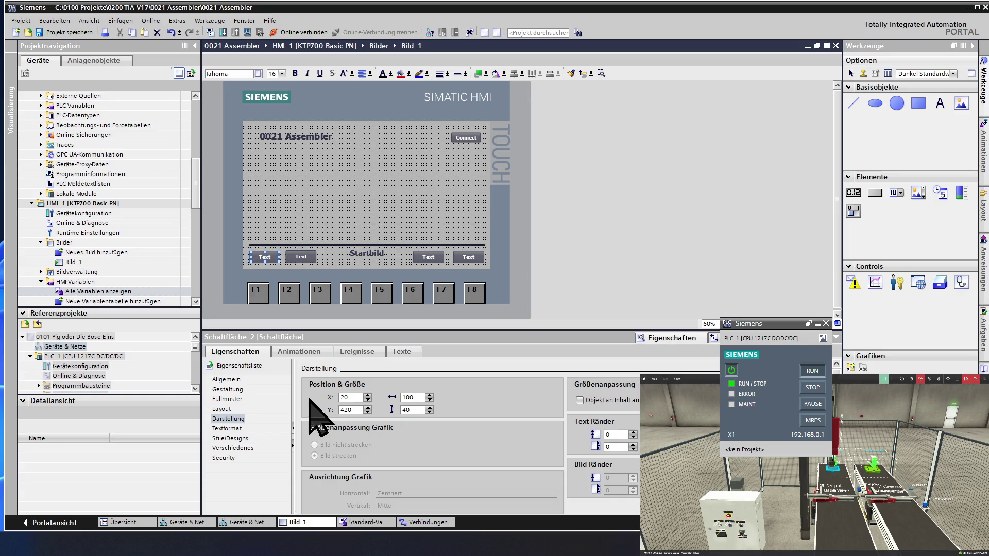
# - Set the second Text button to Y 420 and shift it right in the Darstellung properties
pyautogui.click(296, 255)
pyautogui.click(368, 407)
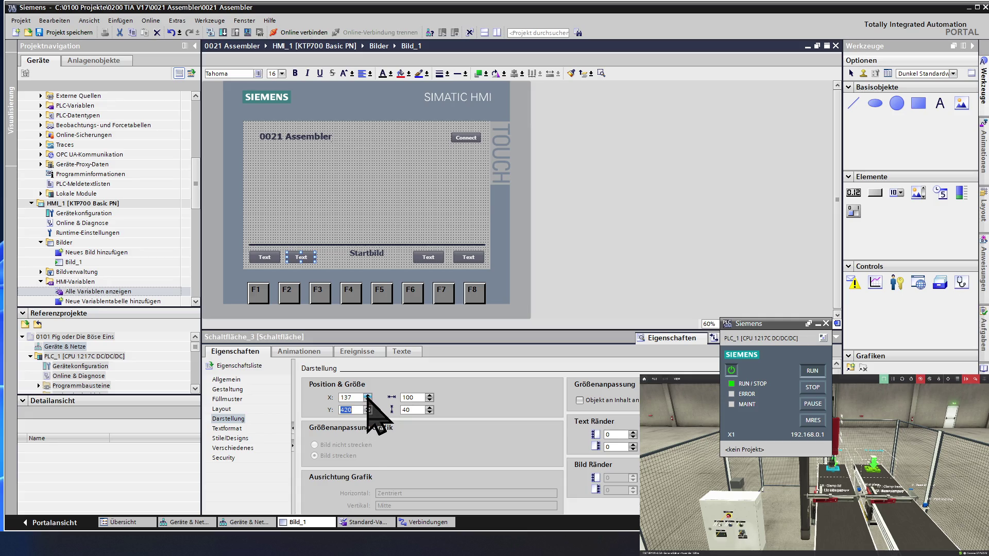
pyautogui.click(367, 395)
pyautogui.click(367, 396)
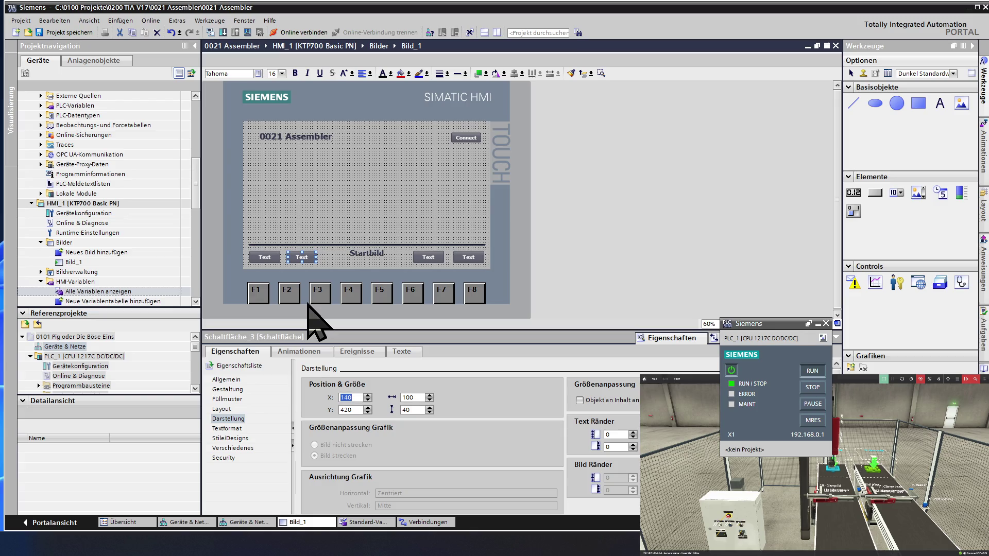
pyautogui.click(354, 254)
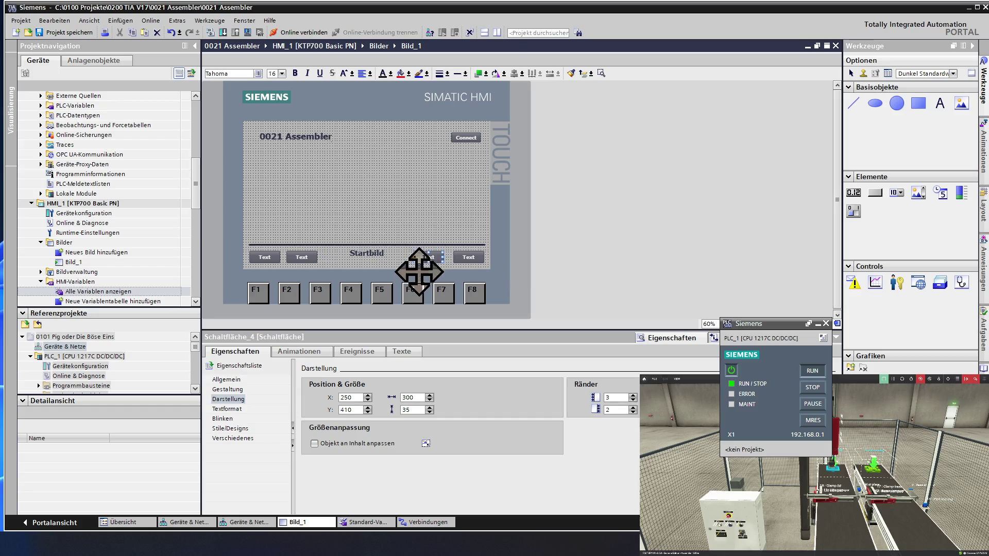
# - Move the third Text button right to X 560 at Y 420
pyautogui.click(428, 257)
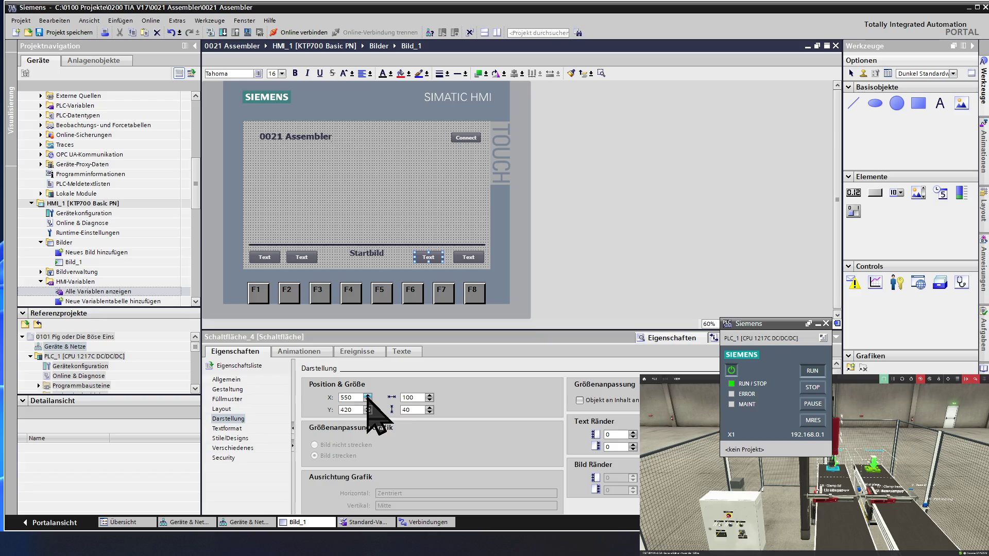
pyautogui.doubleClick(367, 396)
pyautogui.doubleClick(368, 396)
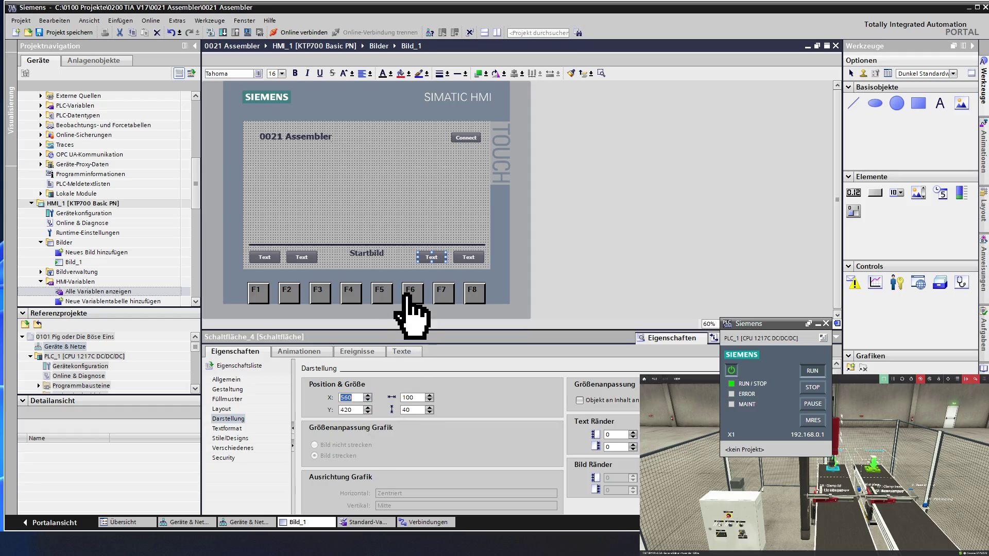
pyautogui.click(358, 254)
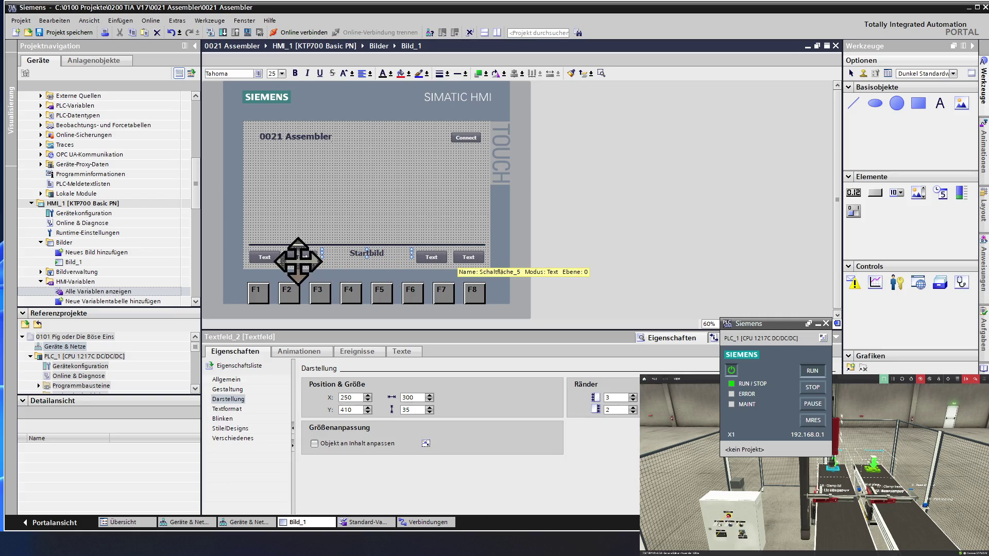
pyautogui.click(267, 257)
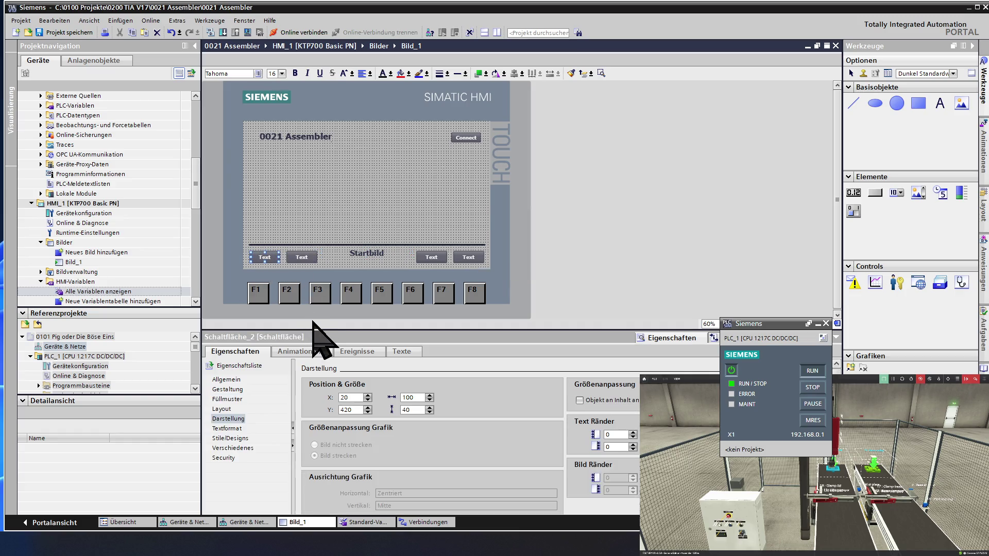
pyautogui.click(297, 259)
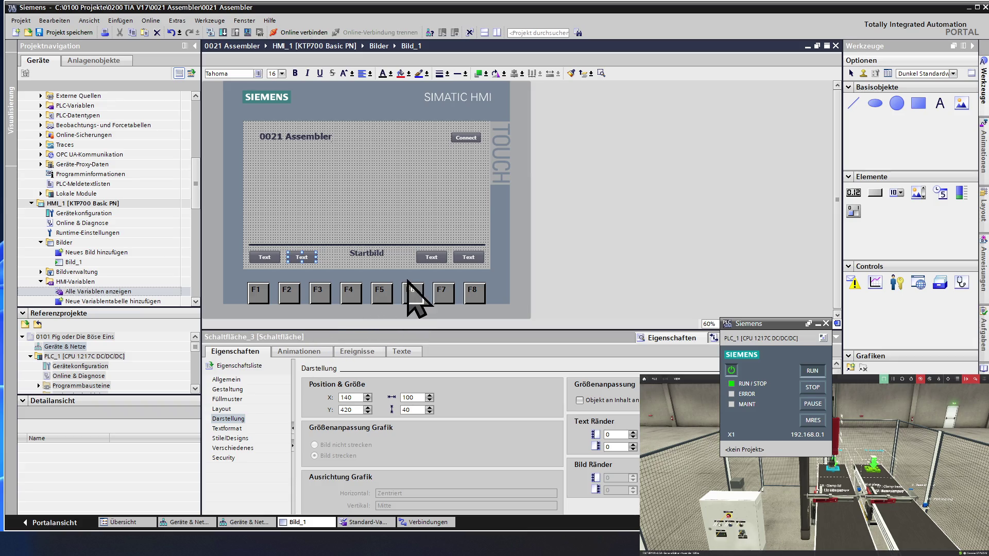
pyautogui.click(425, 257)
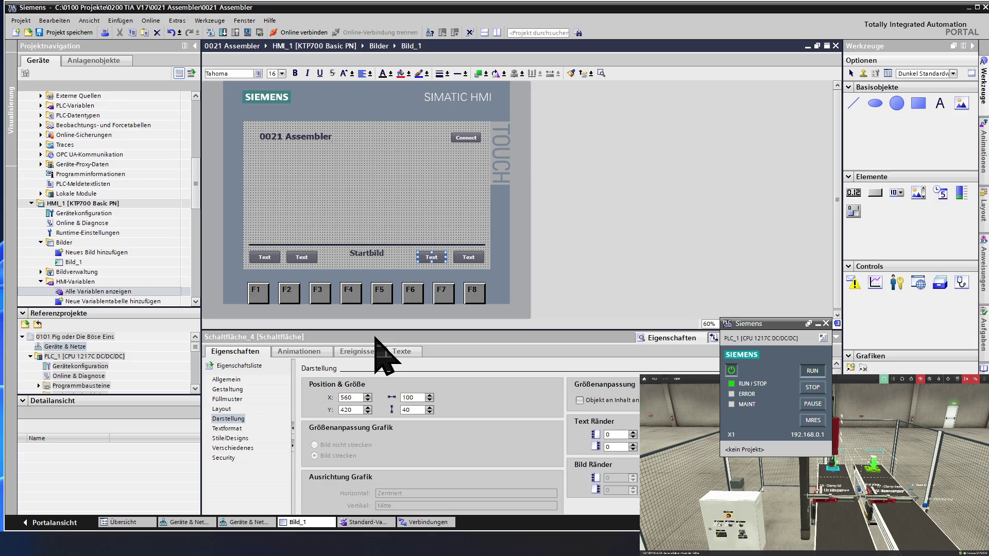
pyautogui.click(464, 258)
pyautogui.click(266, 259)
pyautogui.doubleClick(266, 258)
# - Finish the <<< label and relabel the second button >>>
pyautogui.click(275, 242)
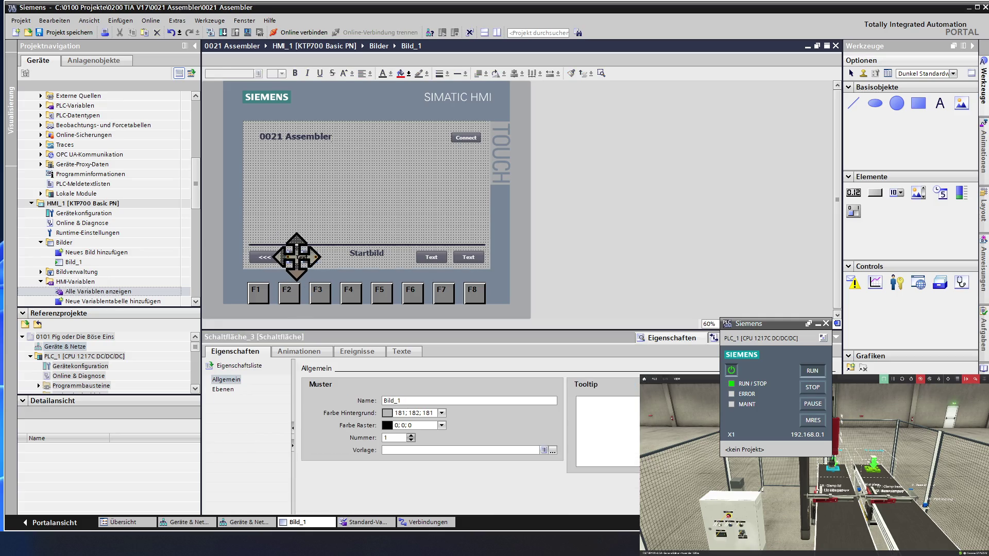
pyautogui.click(302, 258)
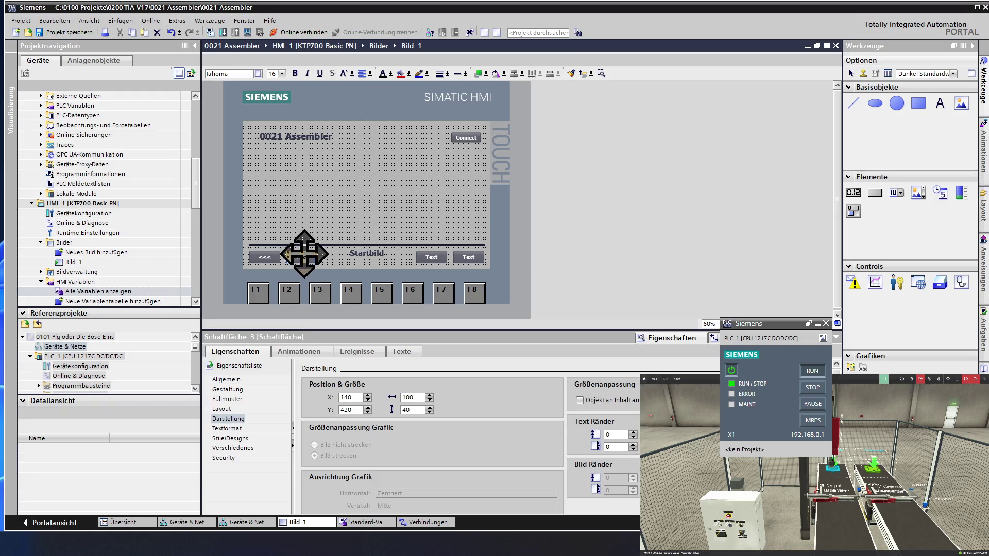
pyautogui.doubleClick(302, 257)
pyautogui.write('>>>')
pyautogui.press('Return')
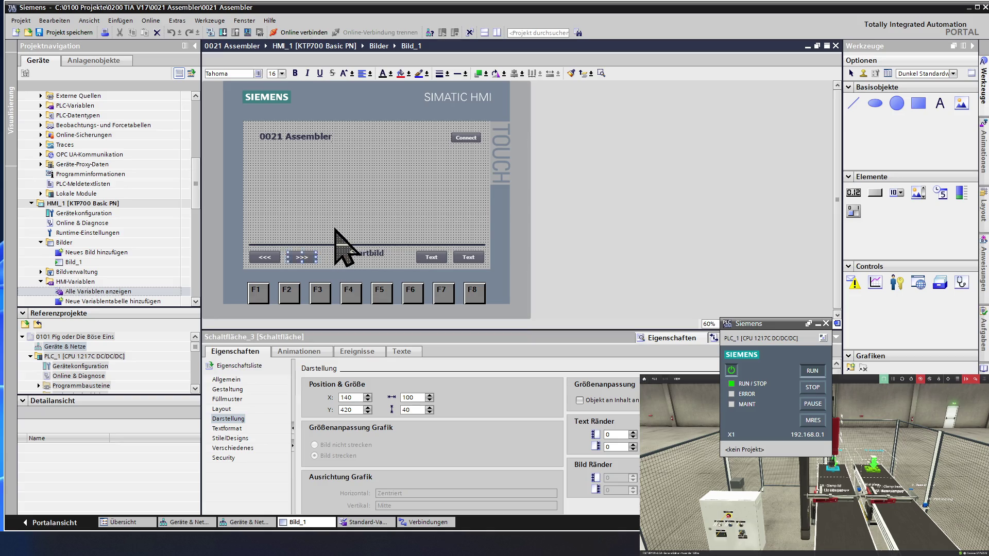
pyautogui.click(335, 230)
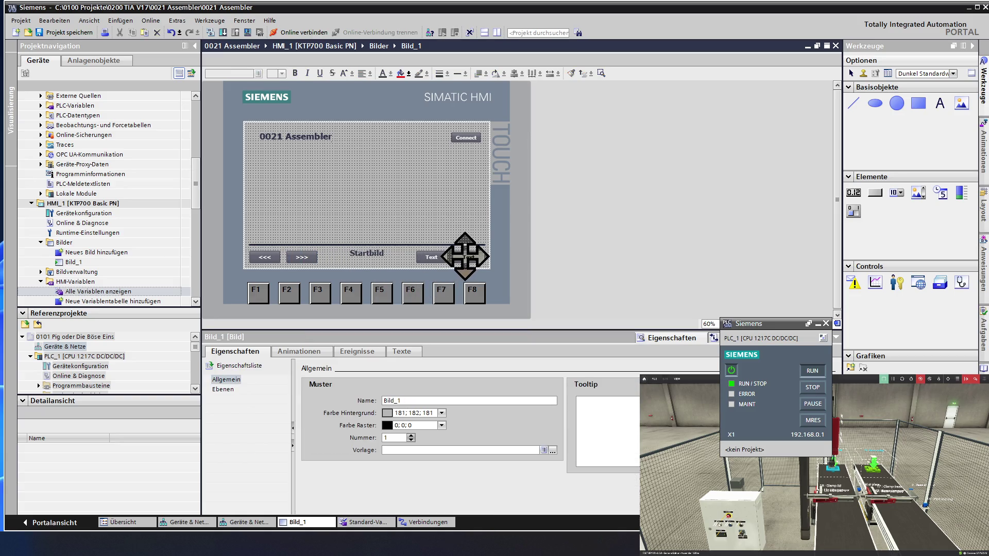
# - Relabel the rightmost button Startbild, leaving one button reading Text
pyautogui.moveTo(465, 256); pyautogui.dragTo(464, 256)
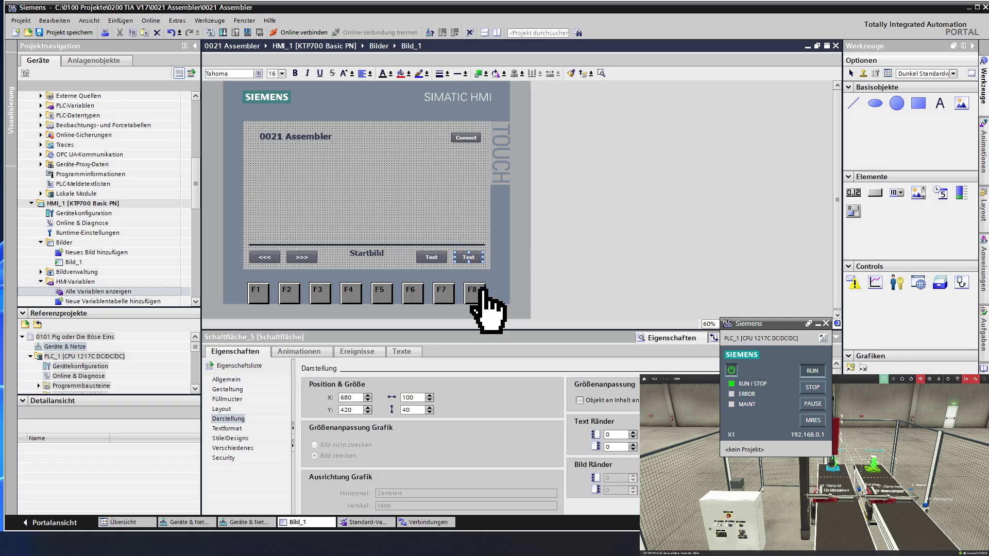
pyautogui.doubleClick(469, 257)
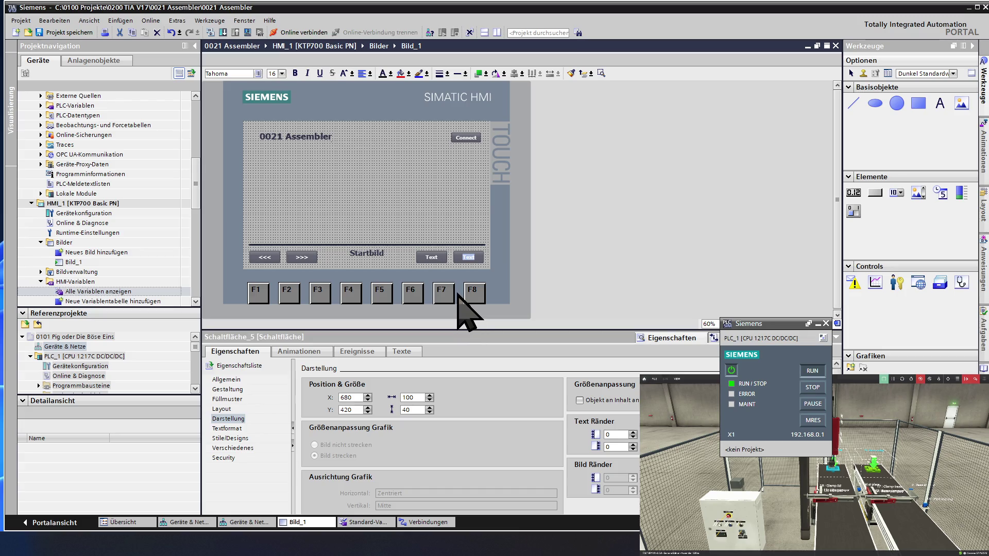
pyautogui.write('Start')
pyautogui.write('bild')
pyautogui.click(445, 237)
pyautogui.click(433, 254)
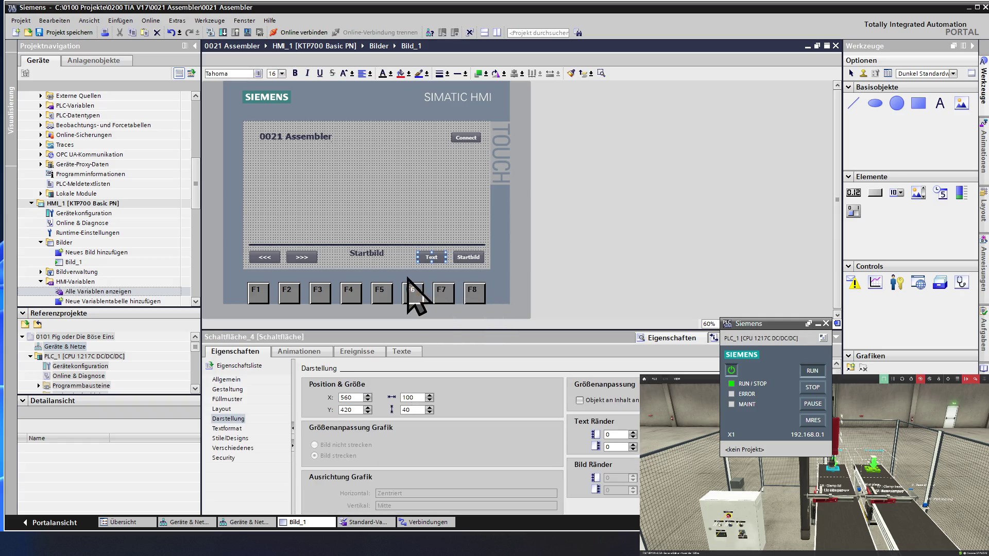
pyautogui.click(263, 259)
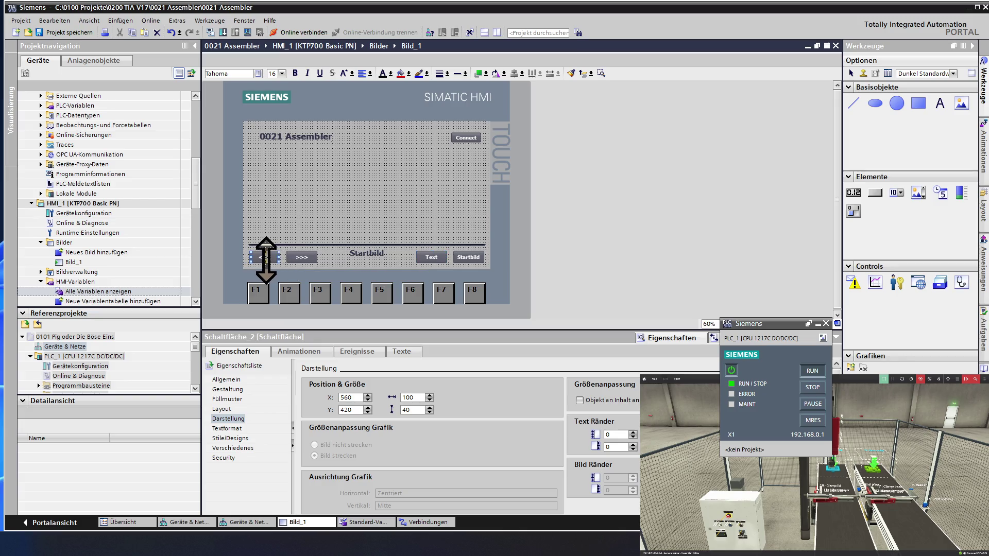
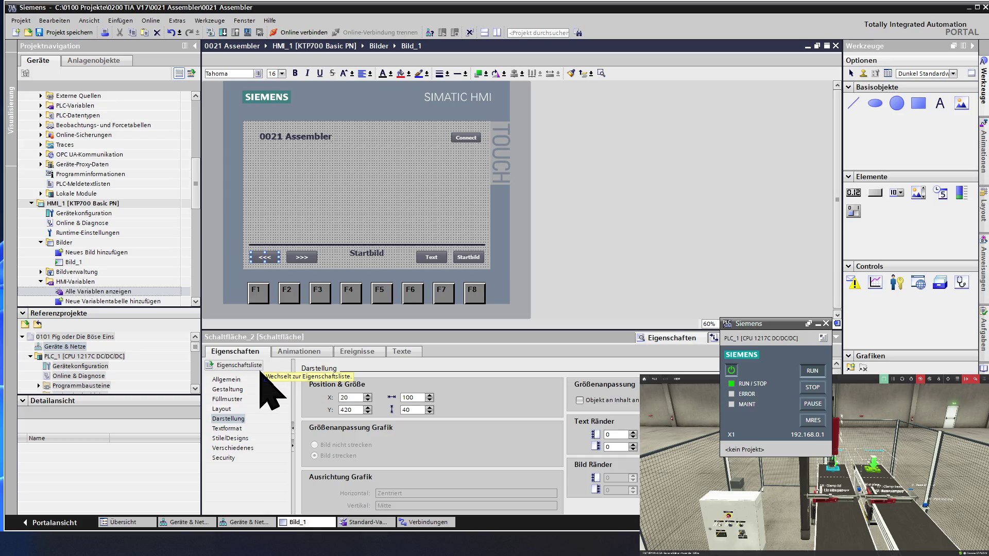
# - Show the <<< button's Darstellung, Textformat and Gestaltung settings in the Properties inspector
pyautogui.click(242, 418)
pyautogui.click(229, 428)
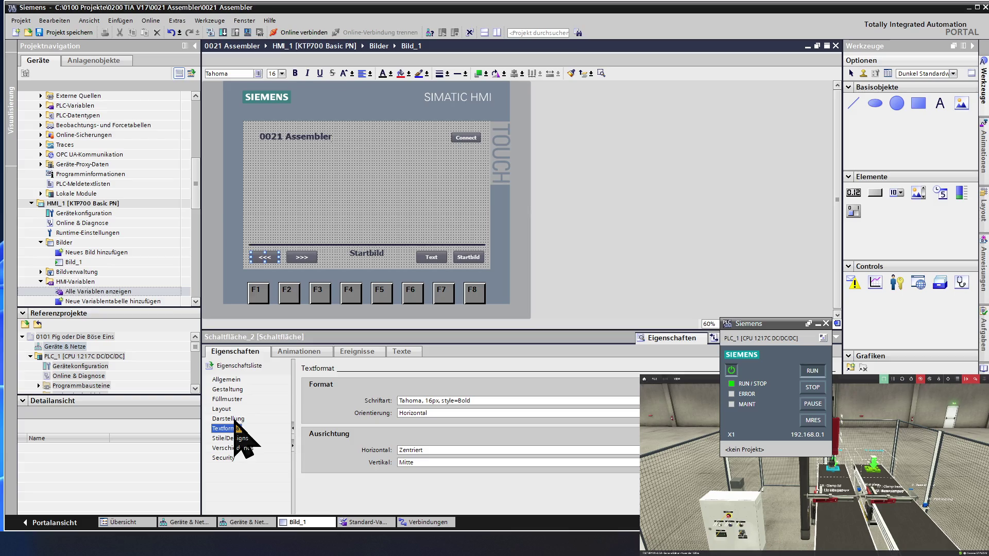
pyautogui.click(230, 390)
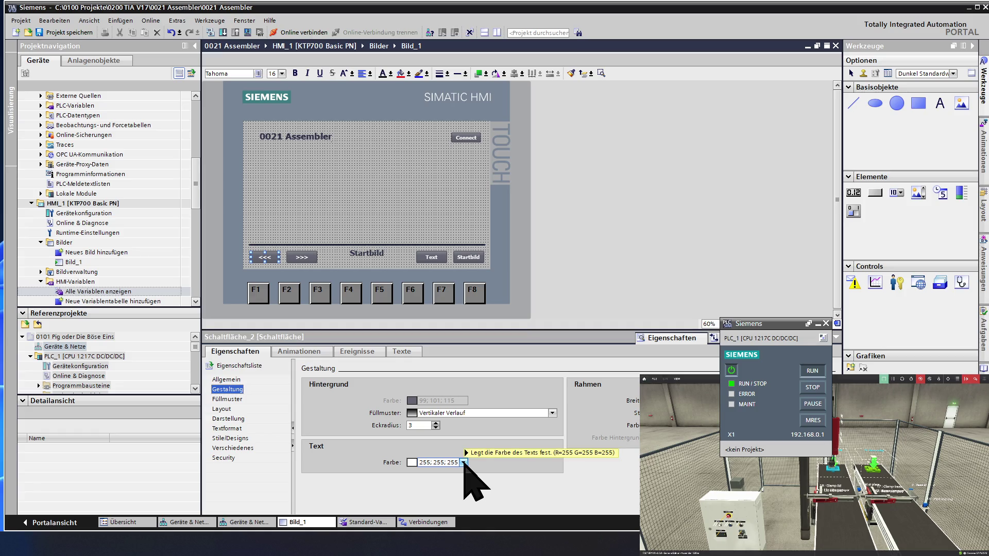
# - Set the <<< button's Text Farbe to black (0;0;0) and deselect it to check
pyautogui.click(463, 462)
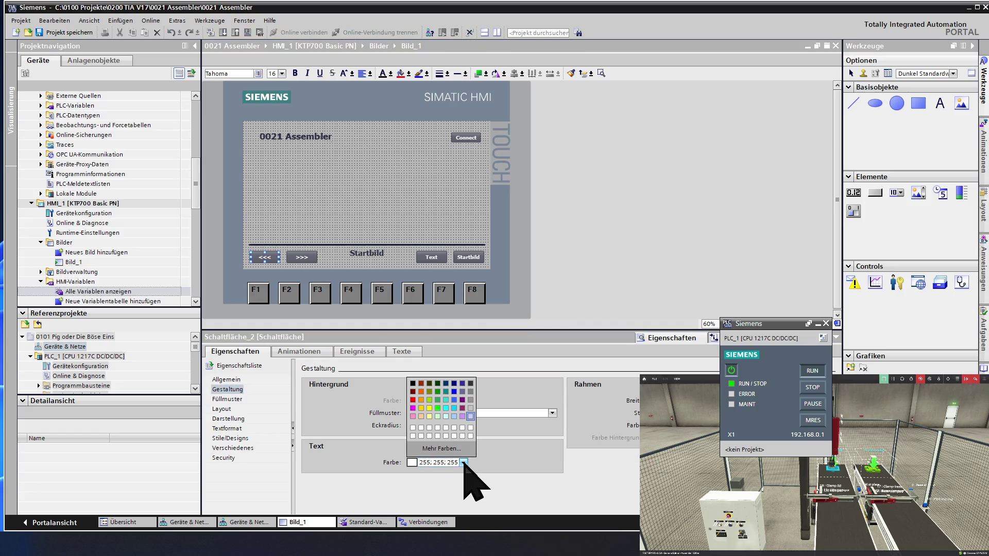
pyautogui.click(414, 383)
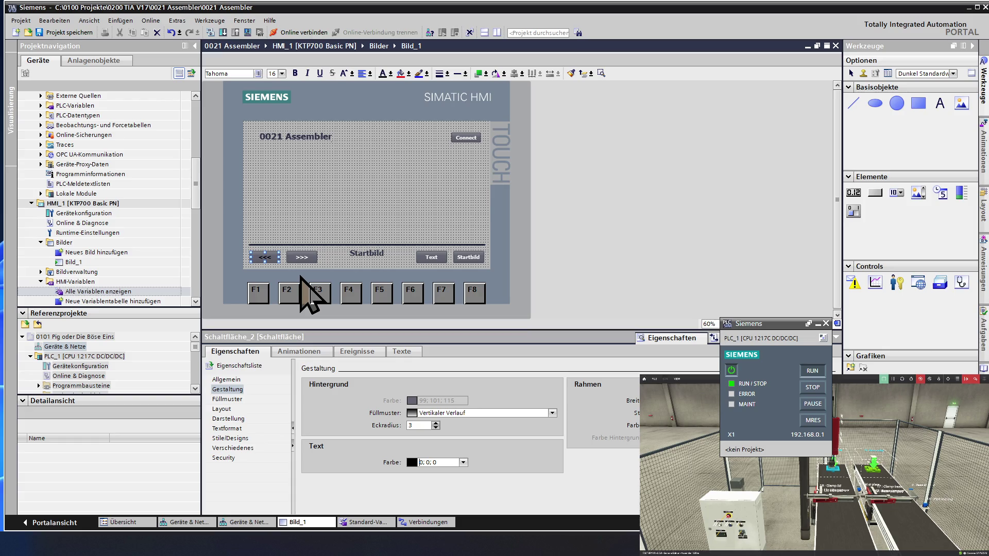
pyautogui.click(296, 224)
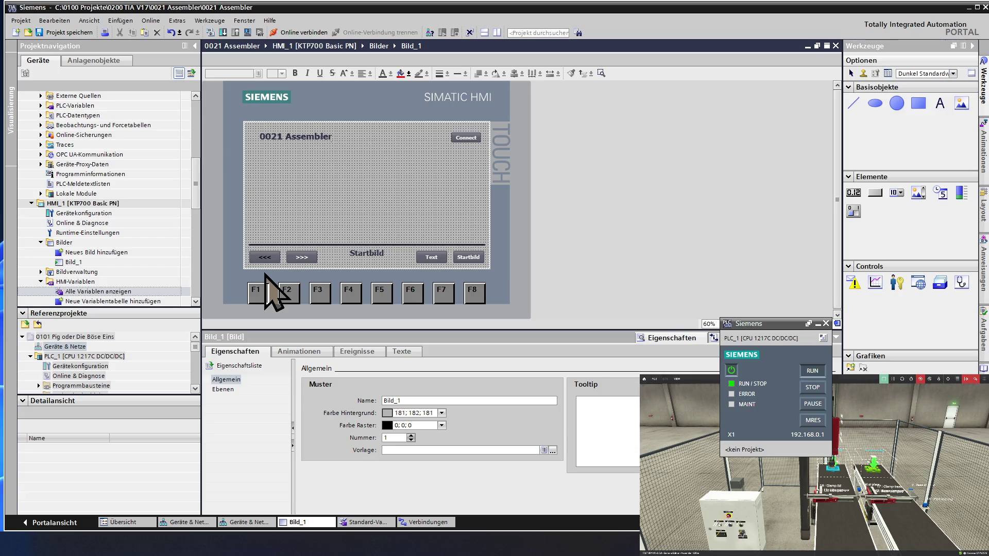
# - Set the Startbild button's Text Farbe to black (0;0;0) under Gestaltung
pyautogui.click(477, 255)
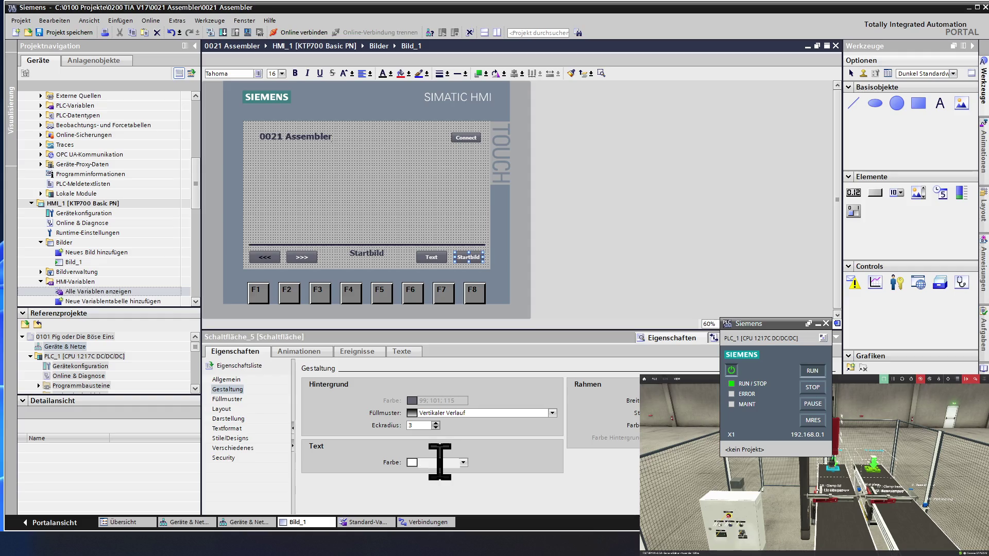
pyautogui.click(463, 462)
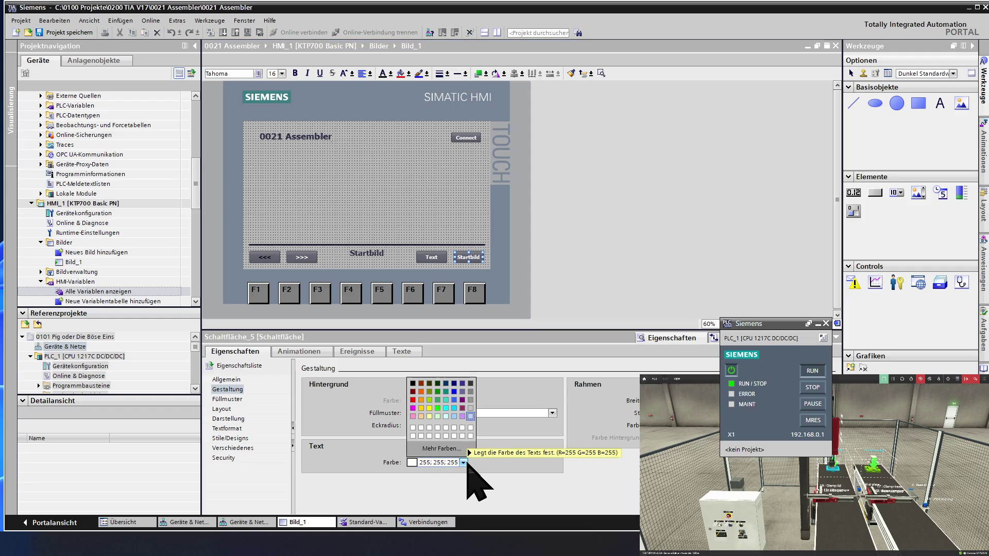
pyautogui.click(413, 383)
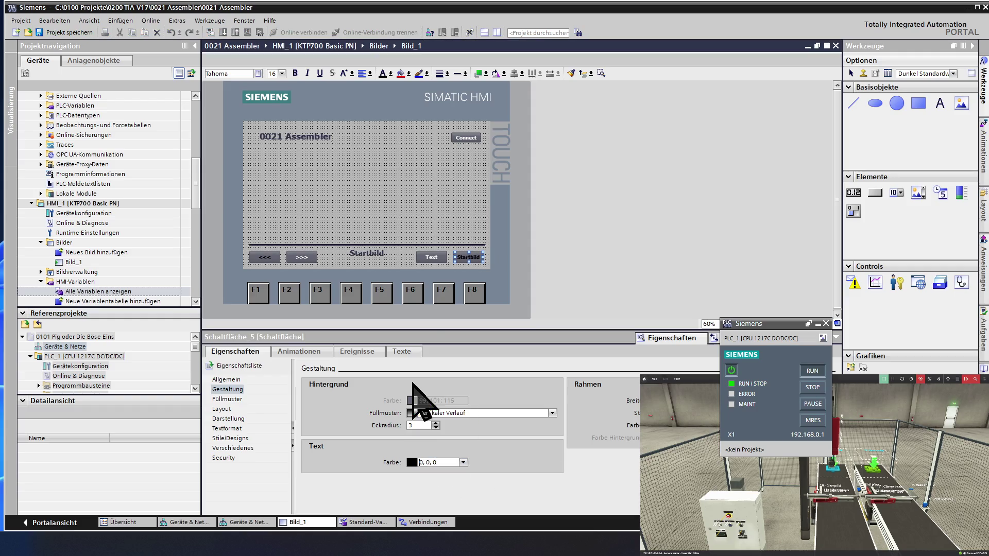
pyautogui.click(397, 238)
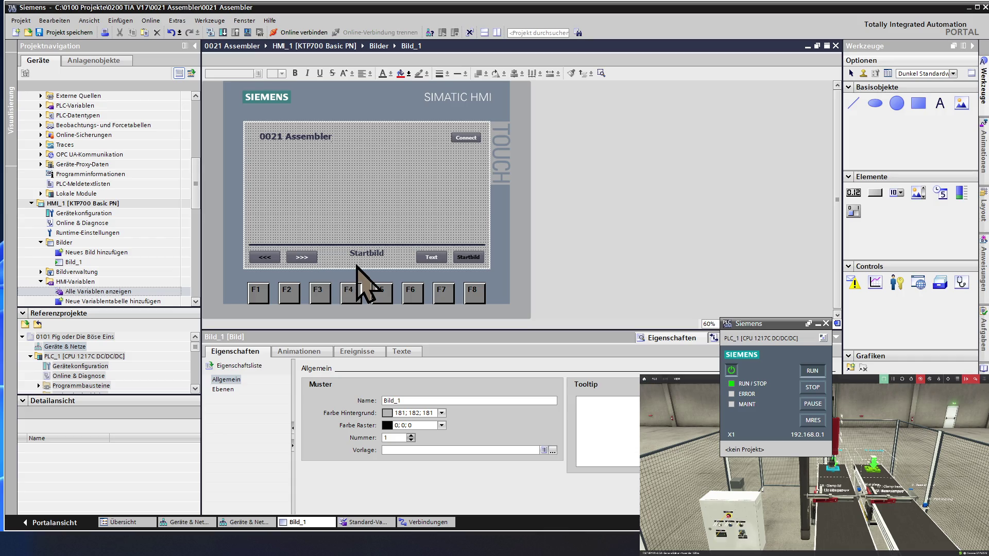
# - Set the >>> and Text buttons' Text Farbe to black (0;0;0)
pyautogui.click(311, 262)
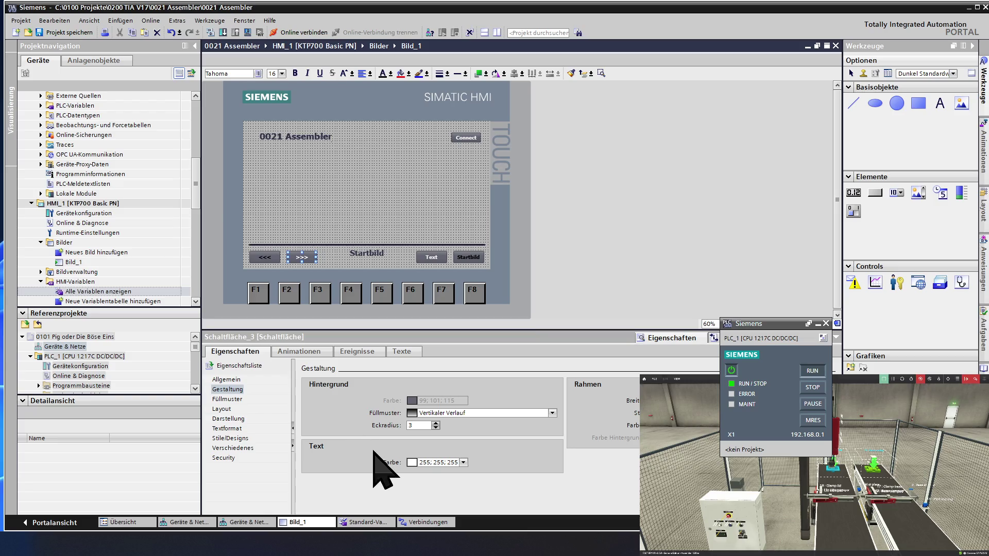
pyautogui.click(463, 462)
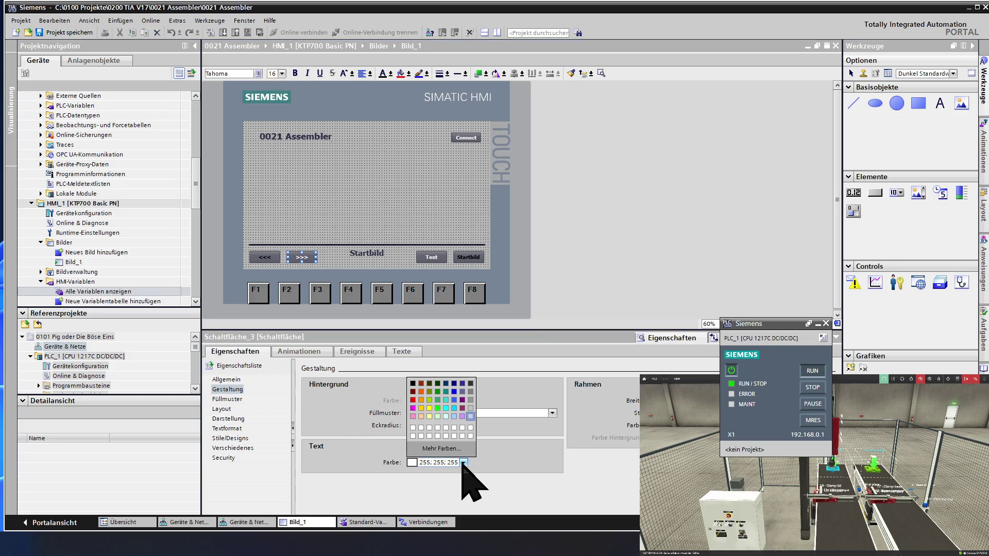
pyautogui.click(414, 385)
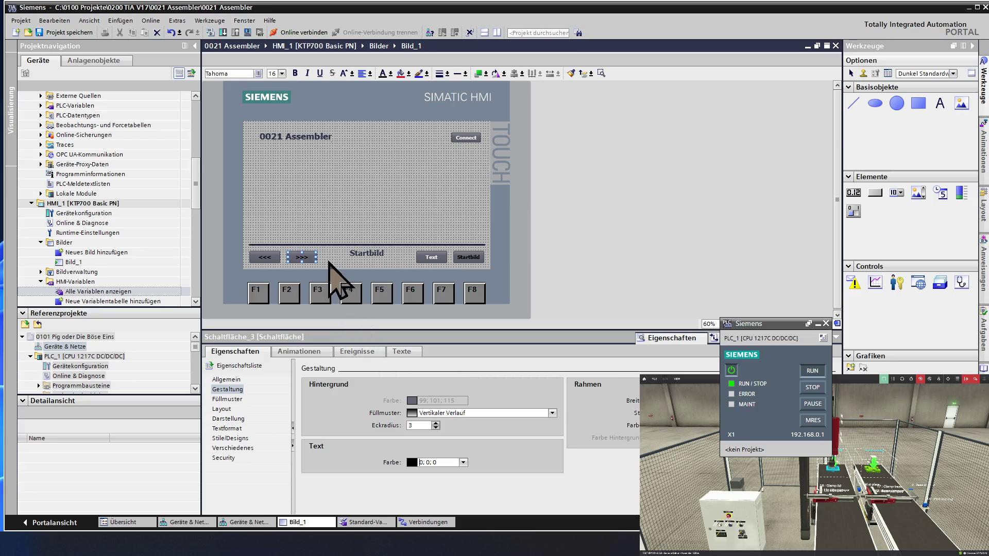
pyautogui.click(435, 259)
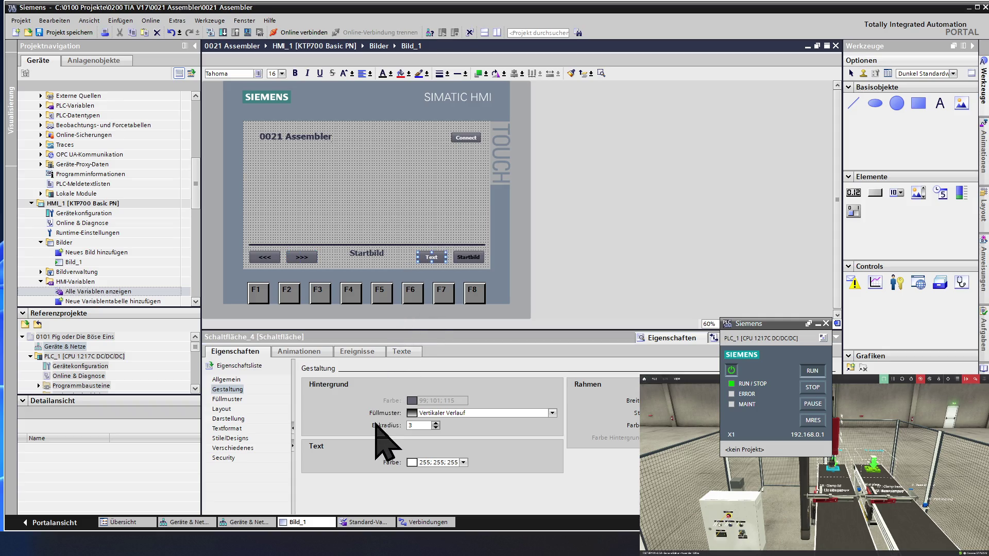
pyautogui.click(464, 462)
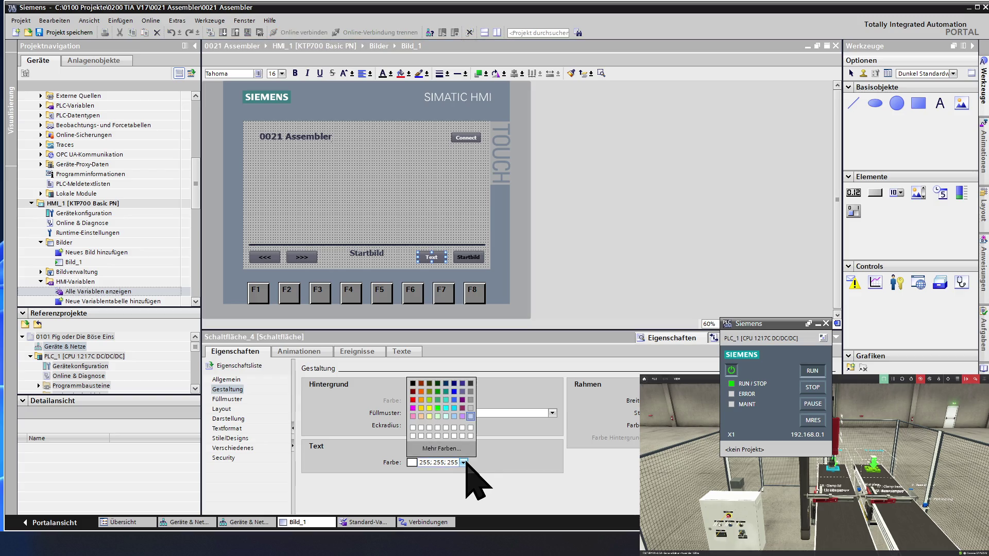
pyautogui.click(415, 383)
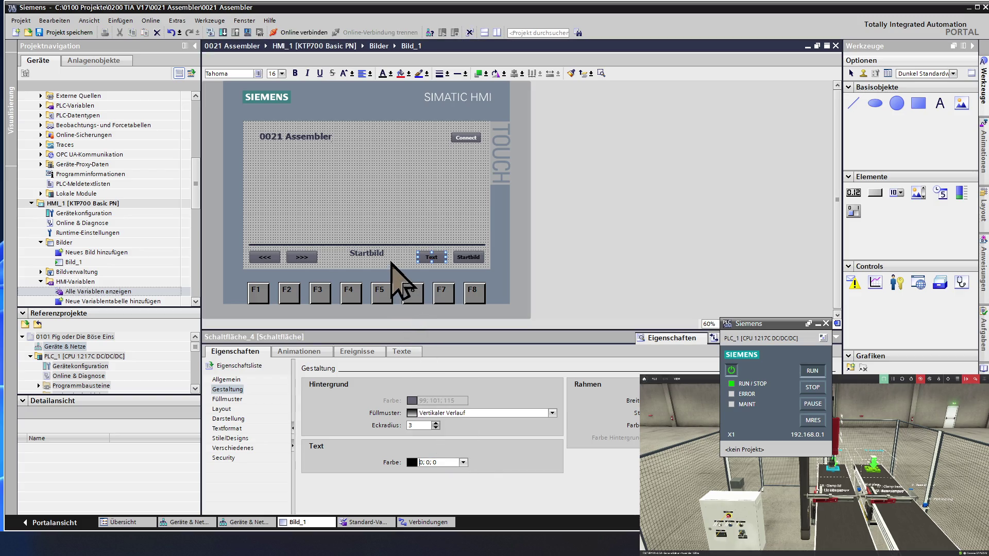
pyautogui.click(340, 221)
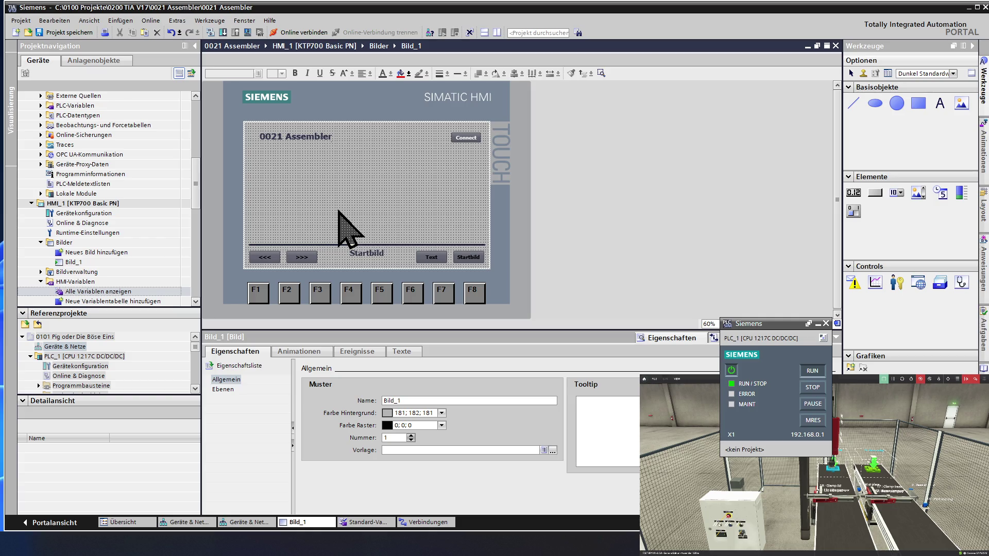
# - Set the Connect button's Text Farbe to black and save the project
pyautogui.click(464, 137)
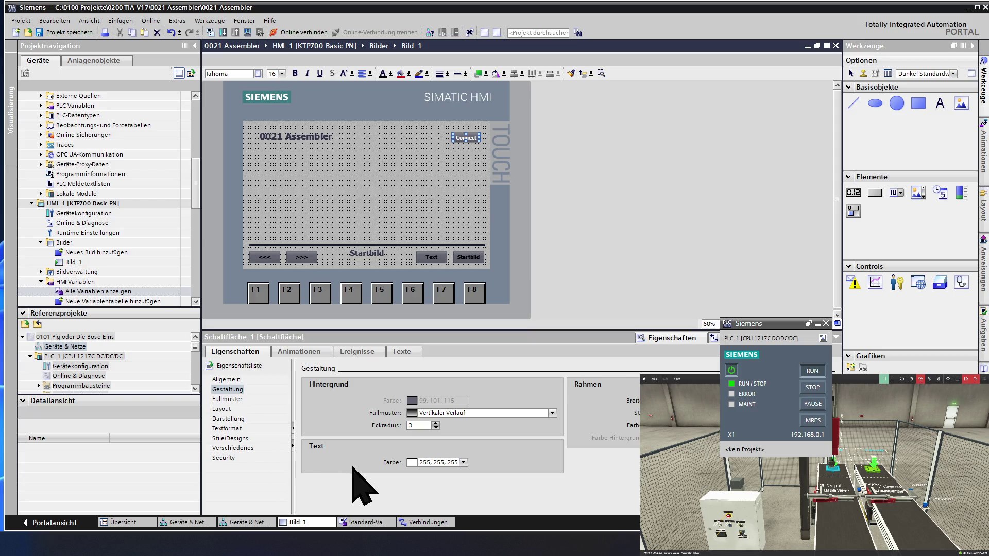
pyautogui.click(464, 462)
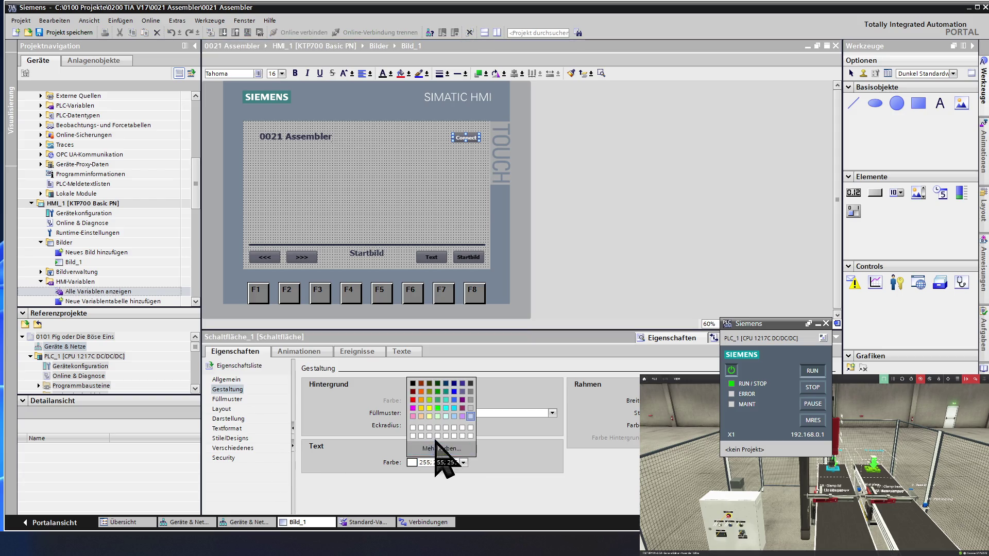
pyautogui.click(413, 383)
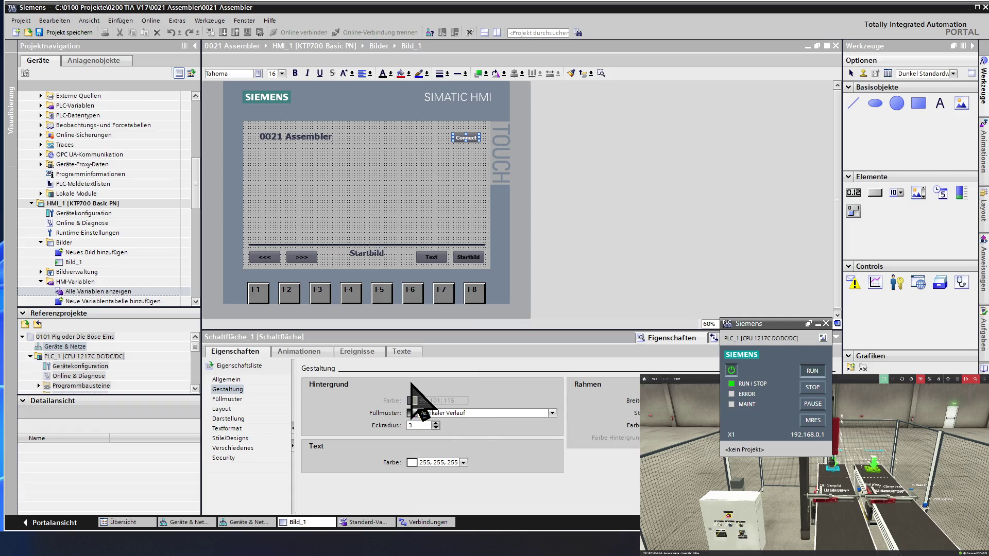
pyautogui.click(389, 198)
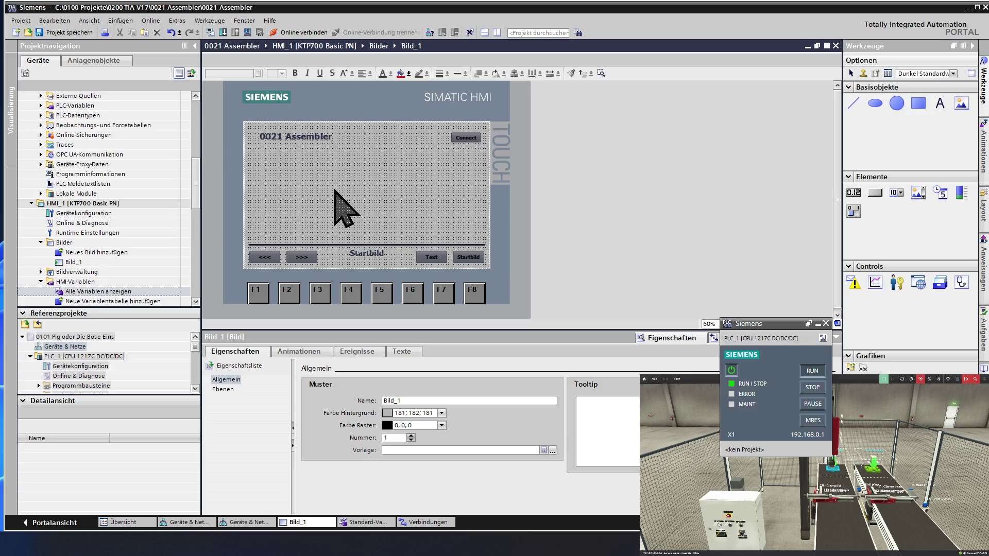
pyautogui.click(66, 33)
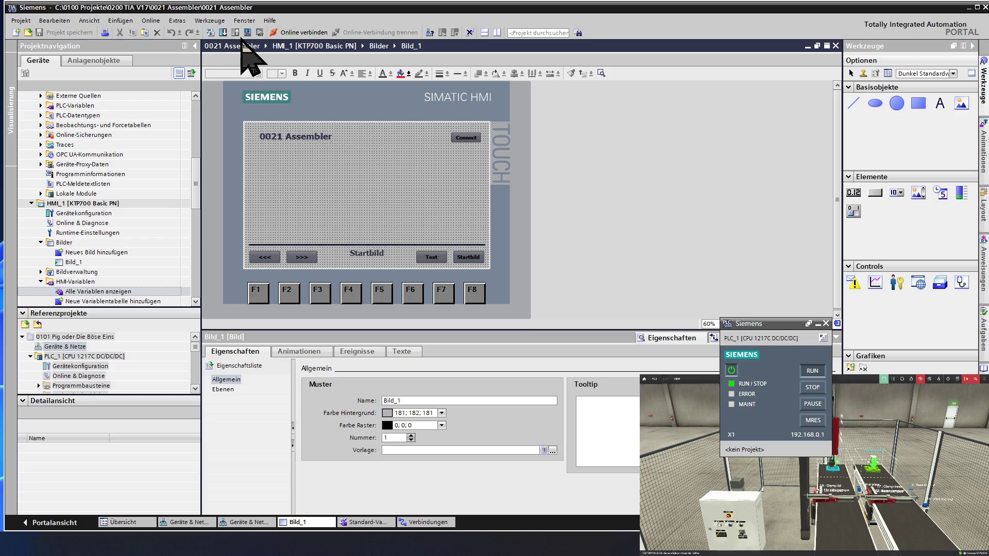
# - Start the HMI runtime simulation, confirm the notice, check the screen and close the simulator
pyautogui.click(247, 32)
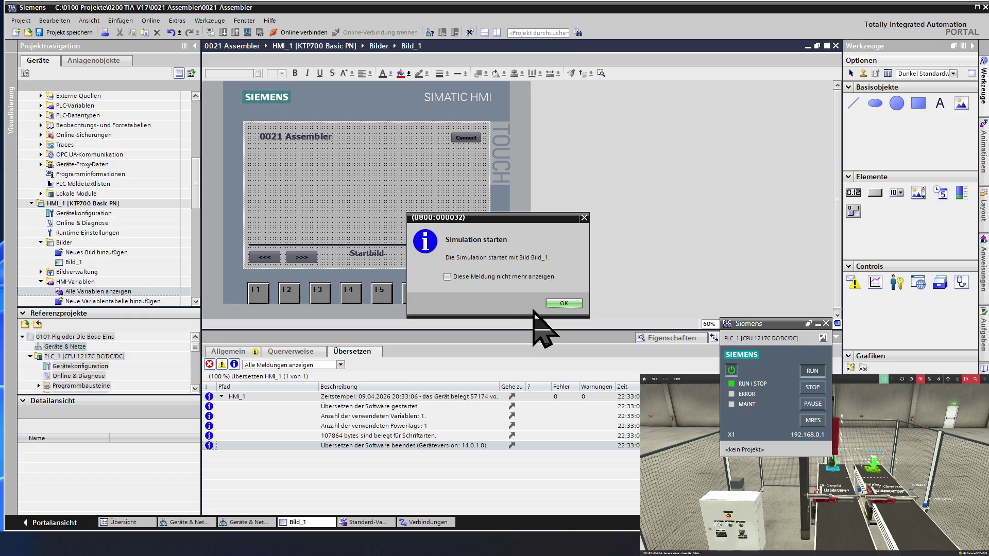
pyautogui.click(560, 303)
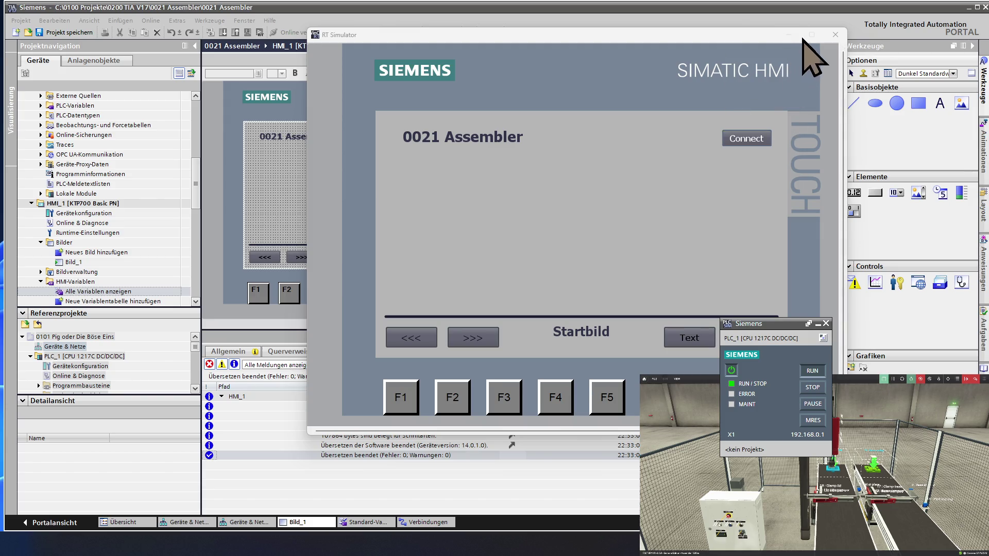
pyautogui.click(835, 35)
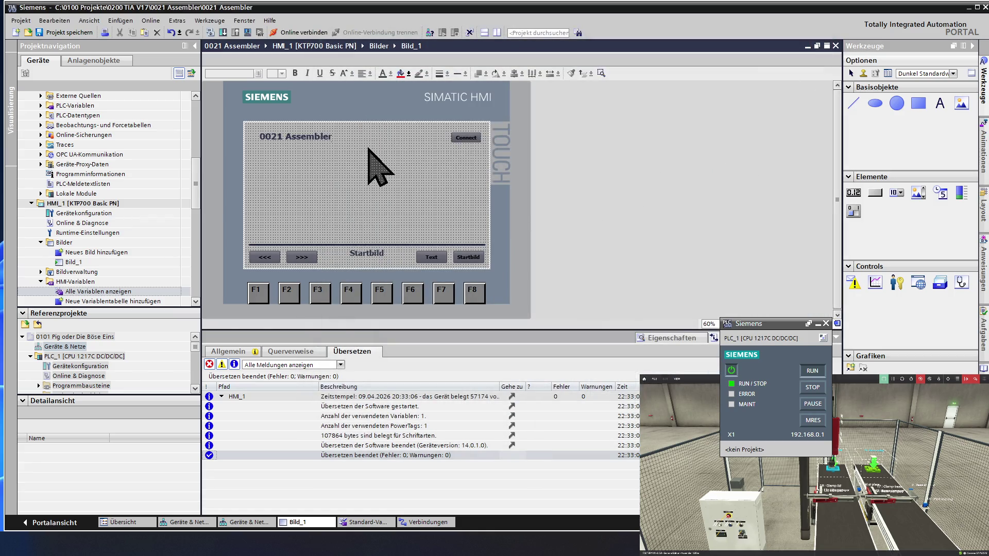
pyautogui.click(468, 139)
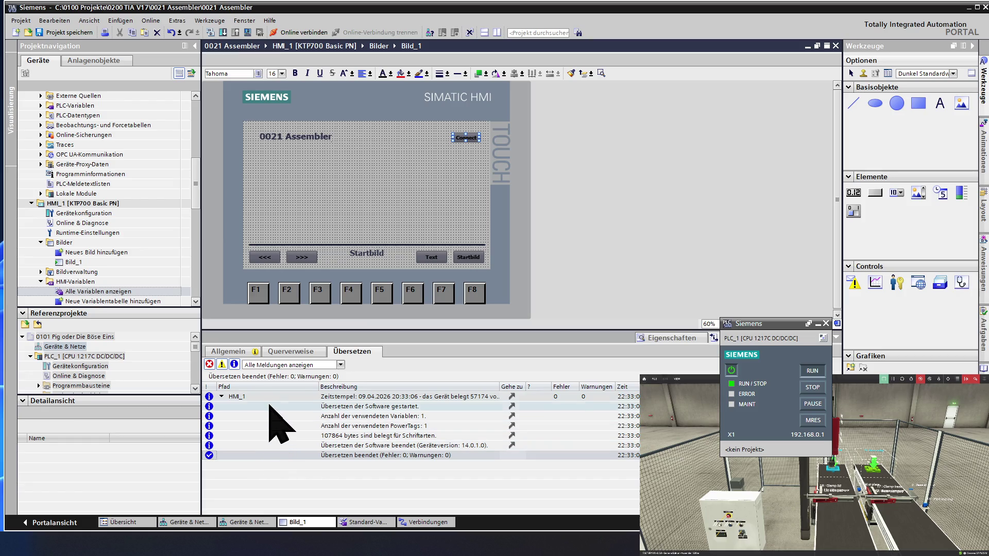
# - Set the Connect button's Text Farbe to white (255;255;255) and select the value for reuse
pyautogui.click(671, 338)
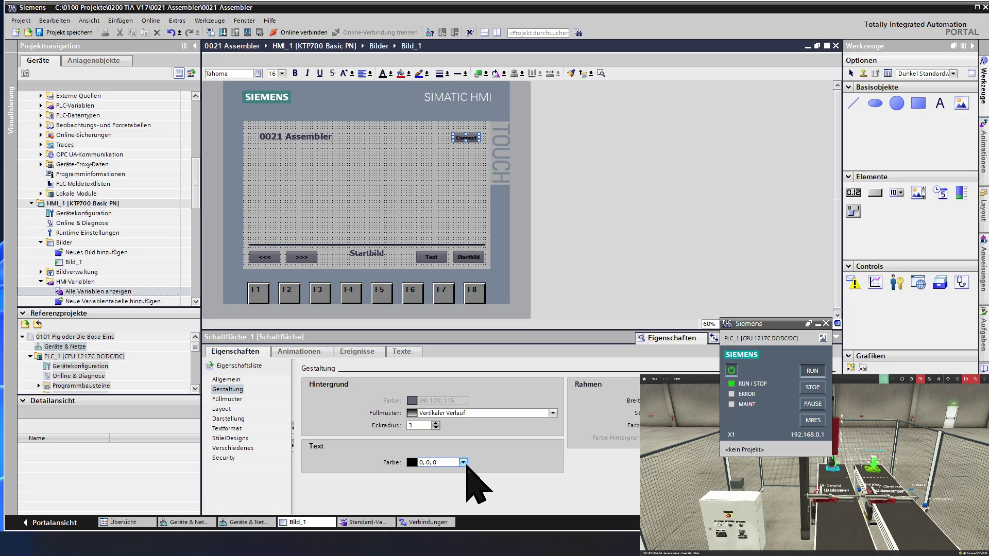
pyautogui.click(463, 462)
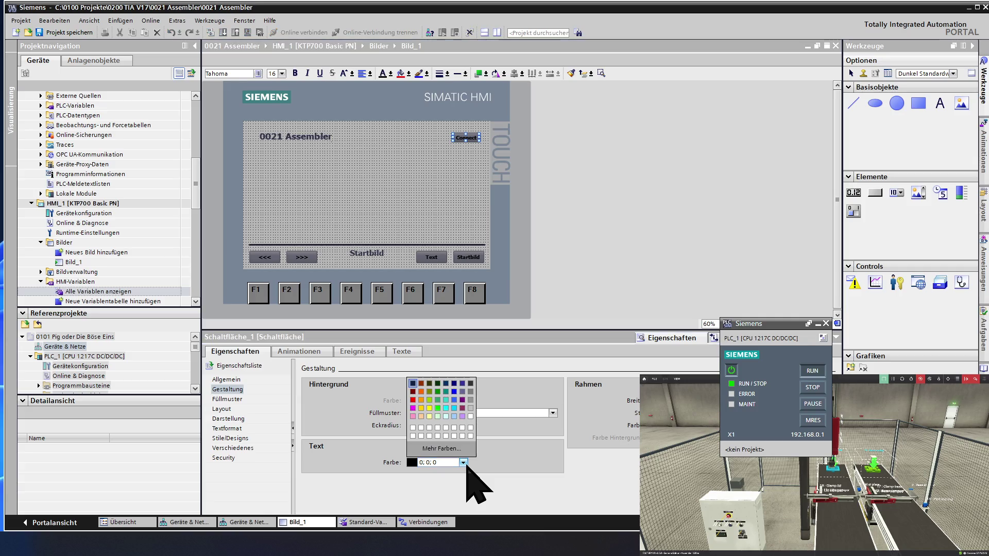
pyautogui.click(457, 436)
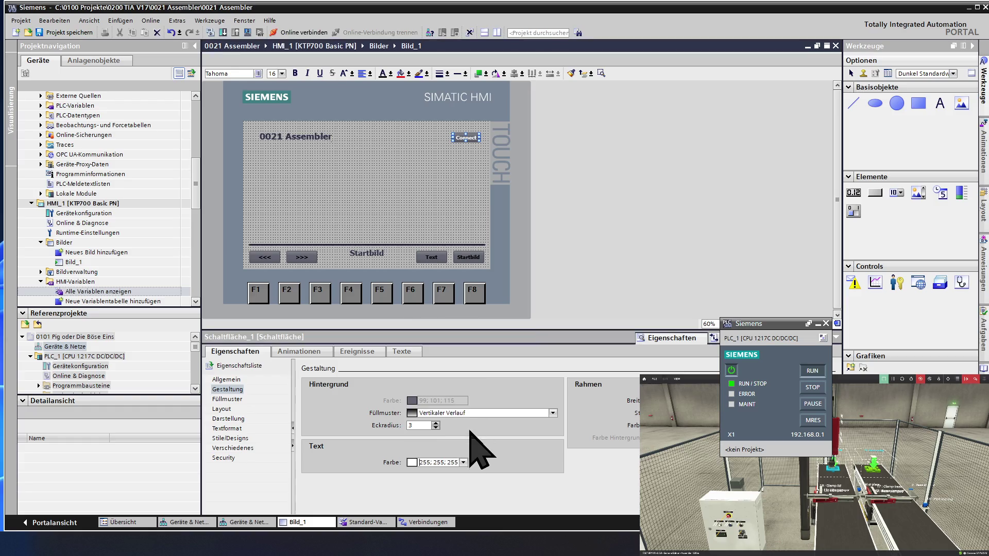
pyautogui.doubleClick(452, 462)
pyautogui.moveTo(440, 462); pyautogui.dragTo(399, 463)
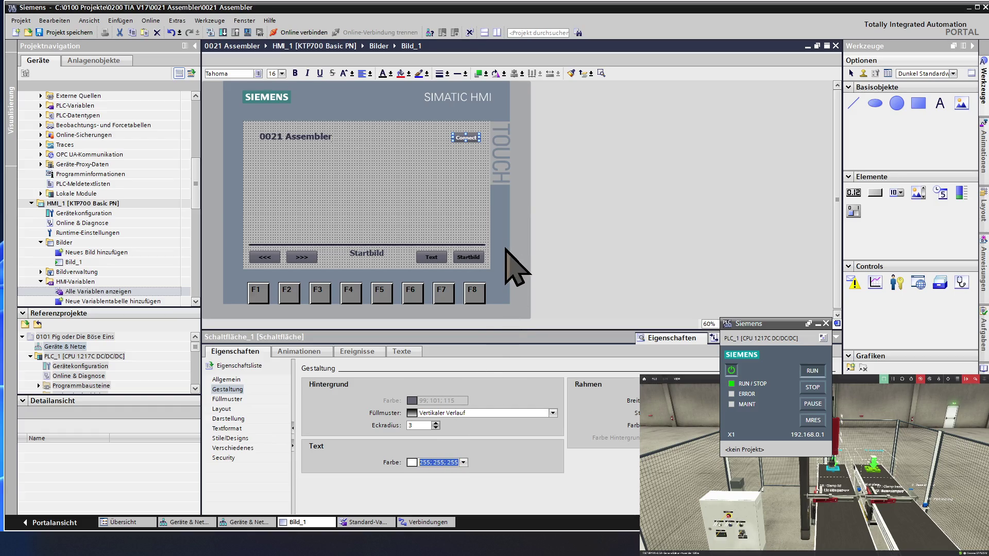
# - Enter 255;255;255 as Text Farbe for the <<< and >>> buttons
pyautogui.click(417, 163)
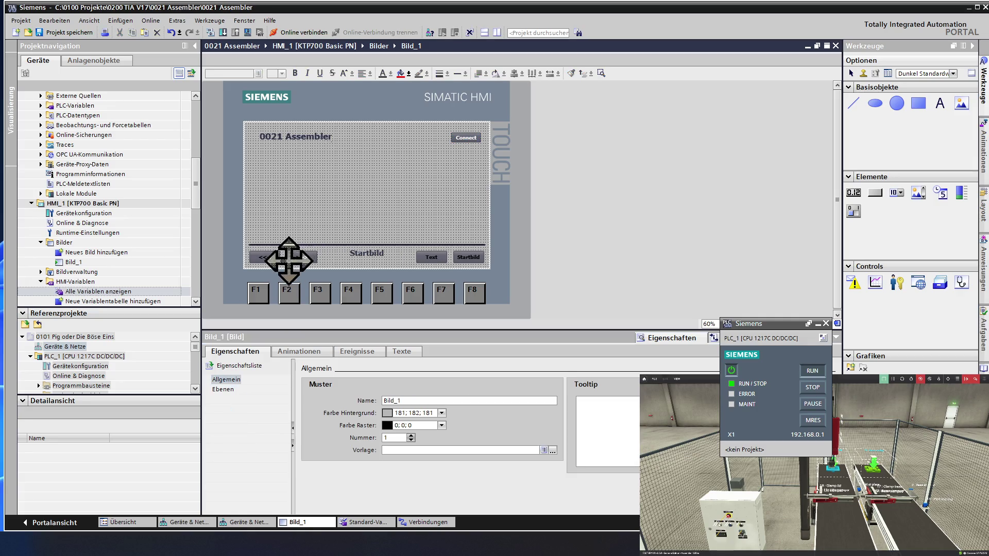
pyautogui.click(263, 258)
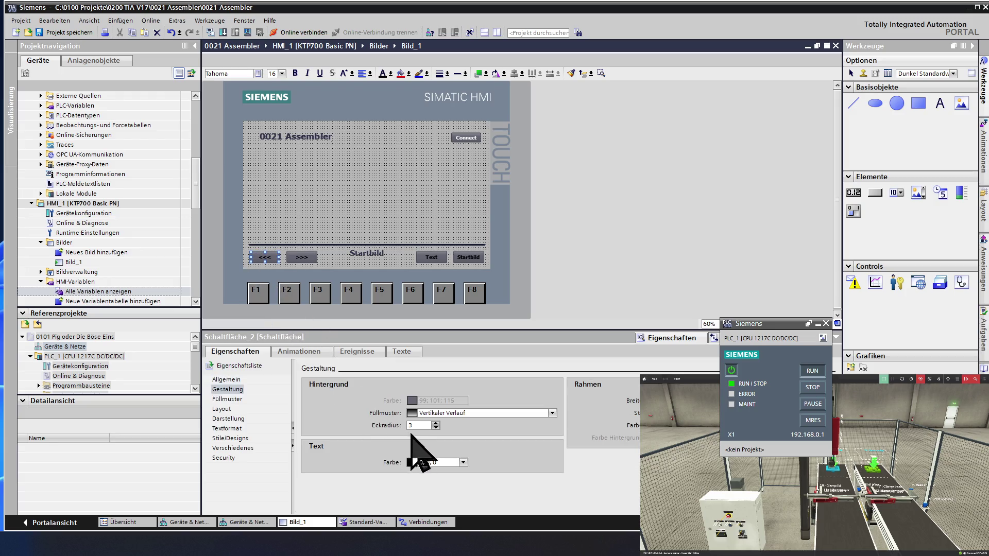
pyautogui.click(445, 461)
pyautogui.press('Return')
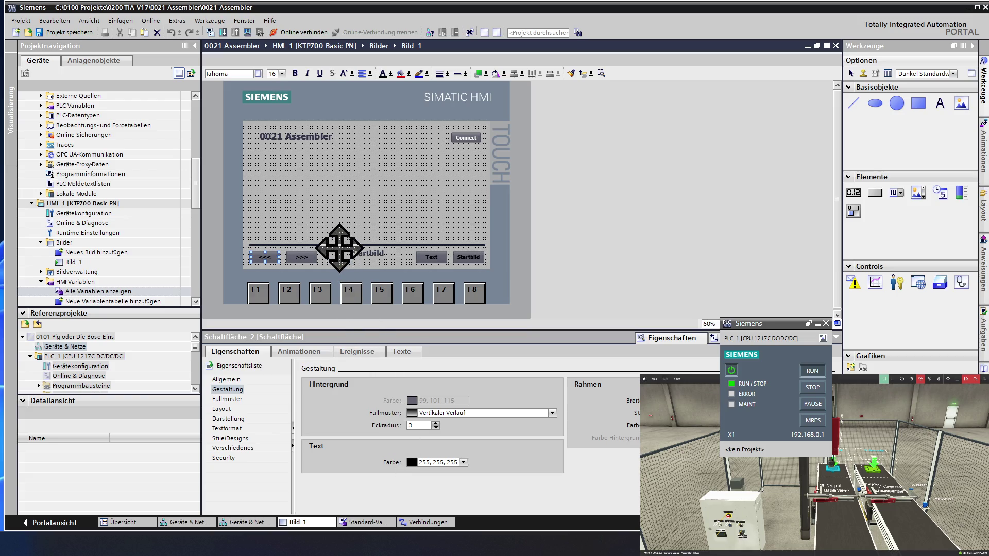
pyautogui.click(309, 261)
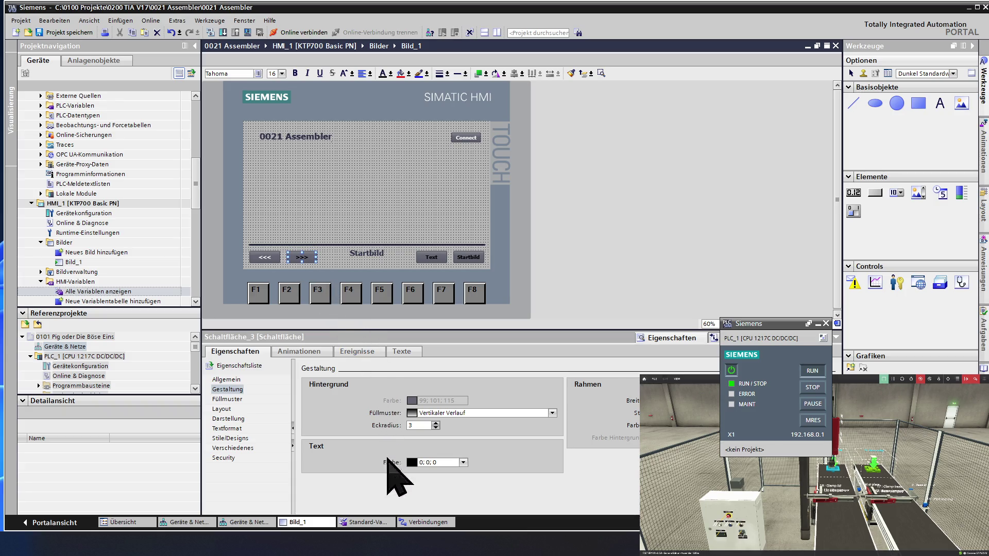
pyautogui.click(426, 462)
pyautogui.write('255; 255; 255')
pyautogui.press('Return')
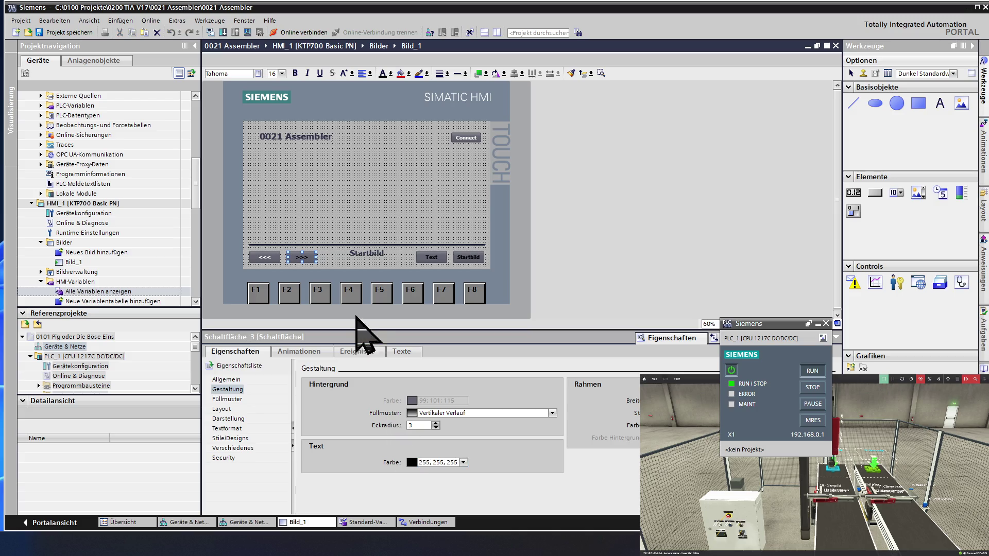
# - Enter 255;255;255 as Text Farbe for the Text and Startbild buttons, then deselect
pyautogui.click(432, 257)
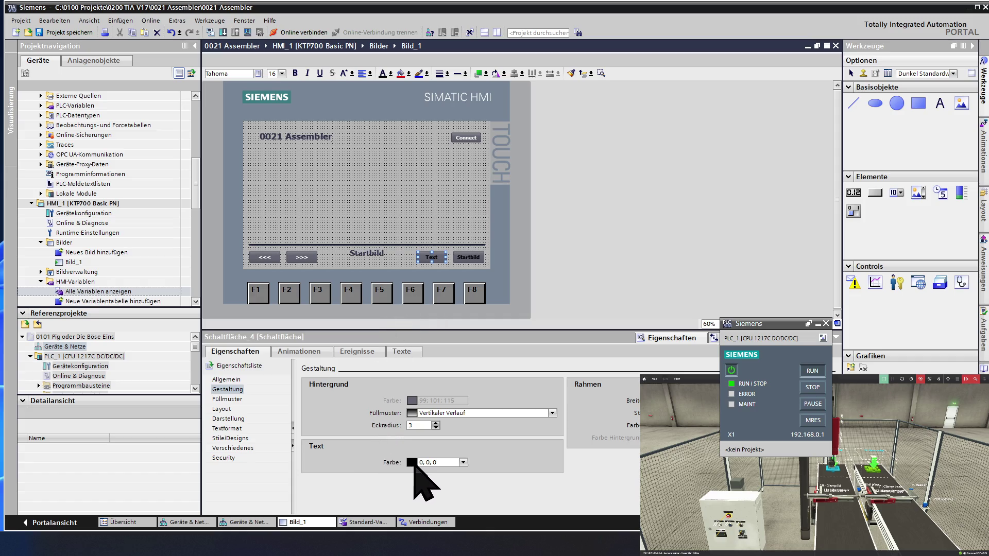
pyautogui.tripleClick(441, 461)
pyautogui.write('255; 255; 255')
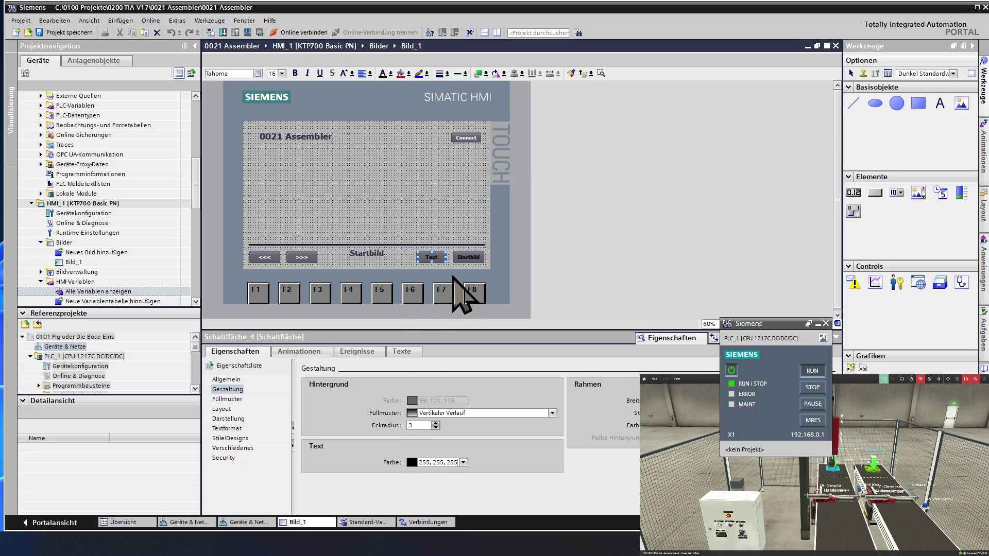
pyautogui.click(468, 257)
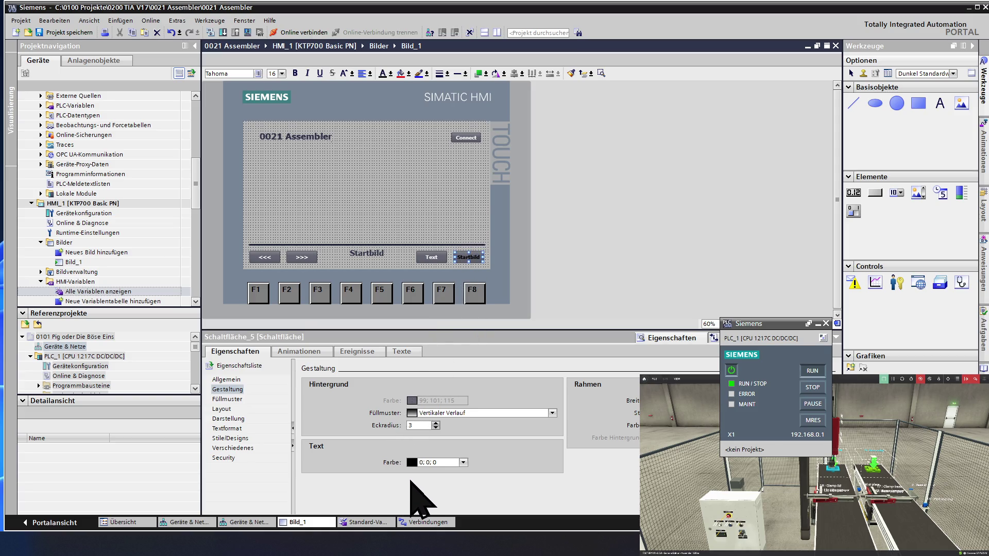
pyautogui.tripleClick(437, 462)
pyautogui.write('255; 255; 255')
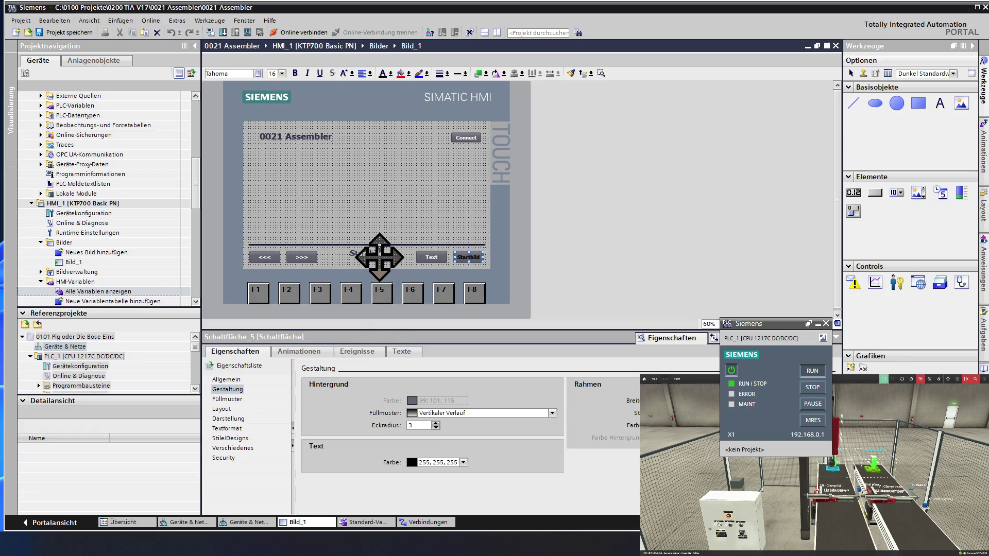
pyautogui.click(392, 255)
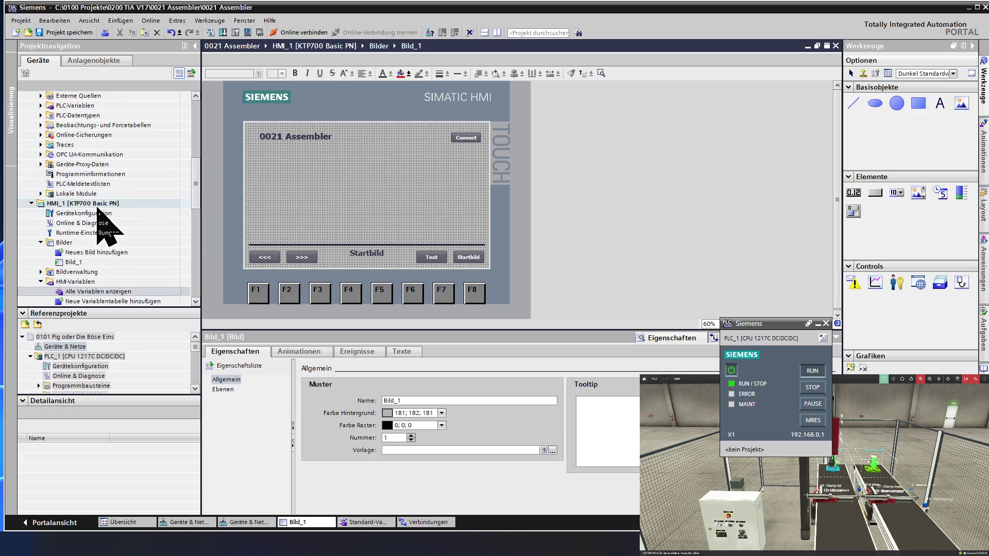
# - Rename screen Bild_1 in the project tree to '0001 Startbild'
pyautogui.doubleClick(79, 262)
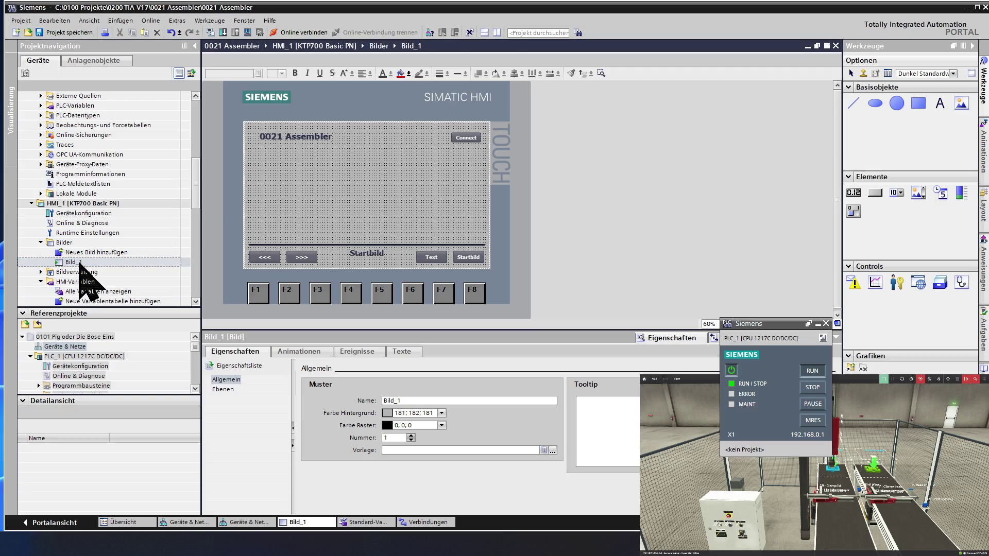
pyautogui.click(79, 262)
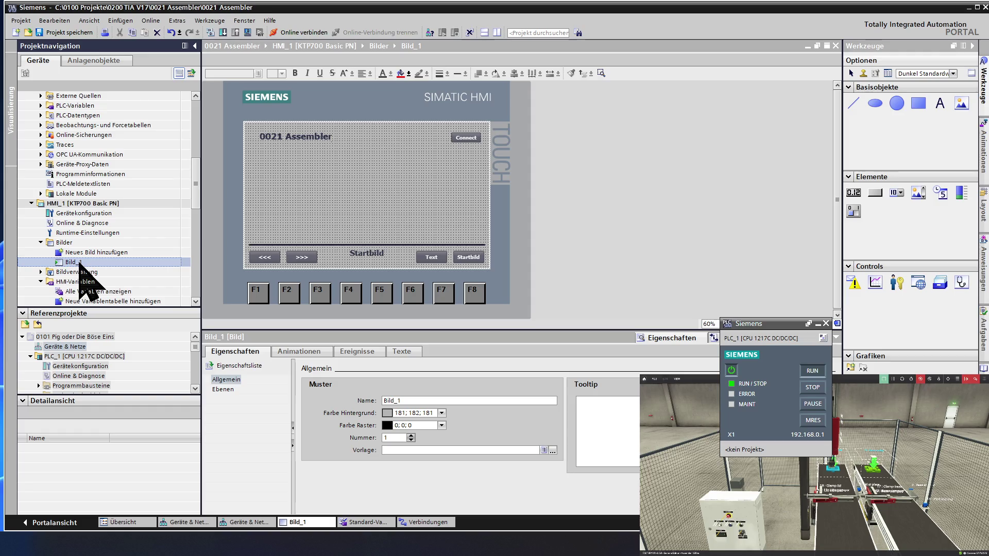
pyautogui.click(79, 263)
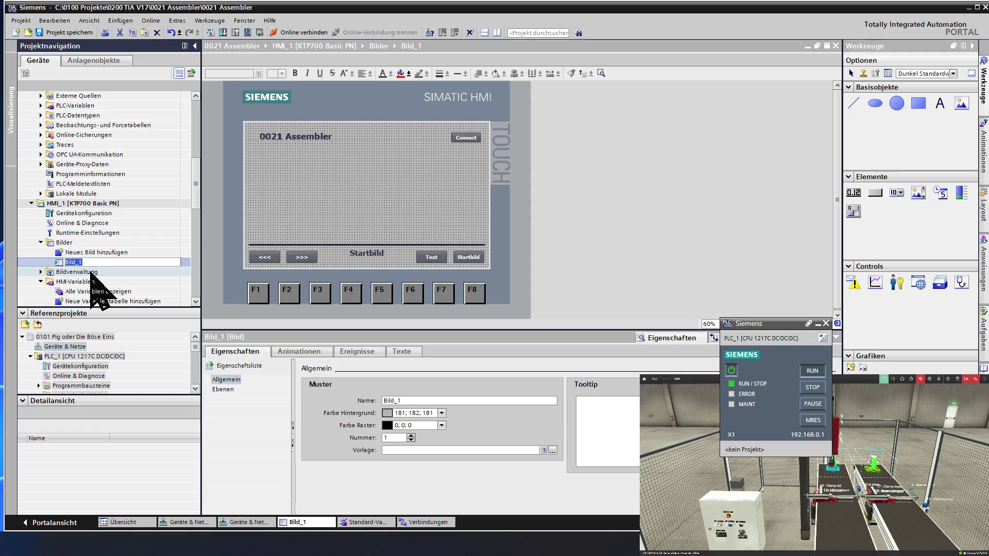
pyautogui.write('0001 Startb')
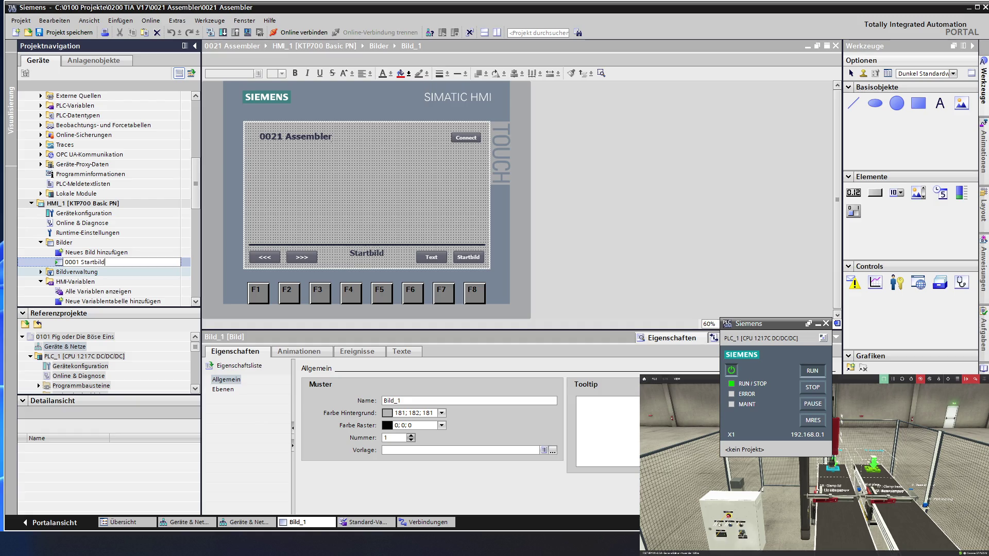
pyautogui.press('Return')
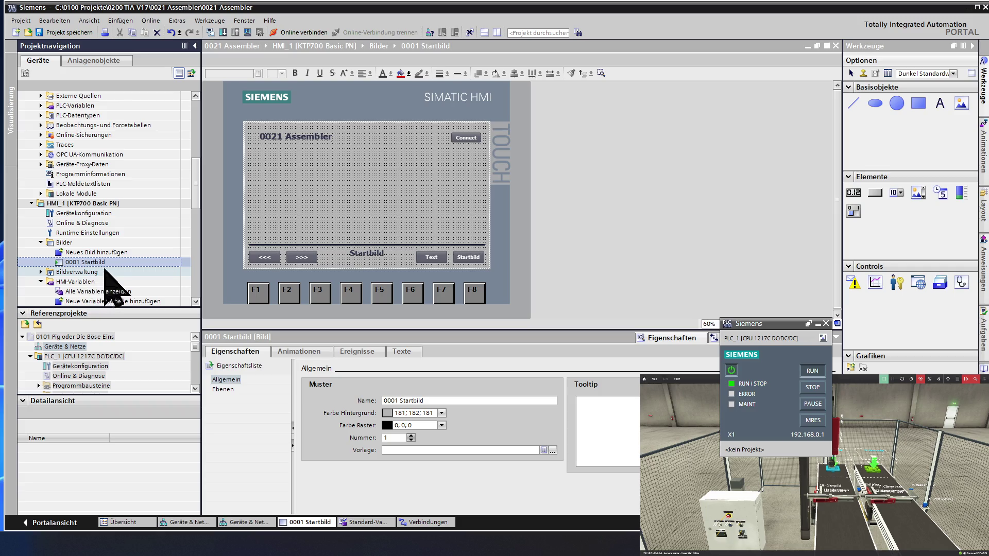
pyautogui.click(329, 218)
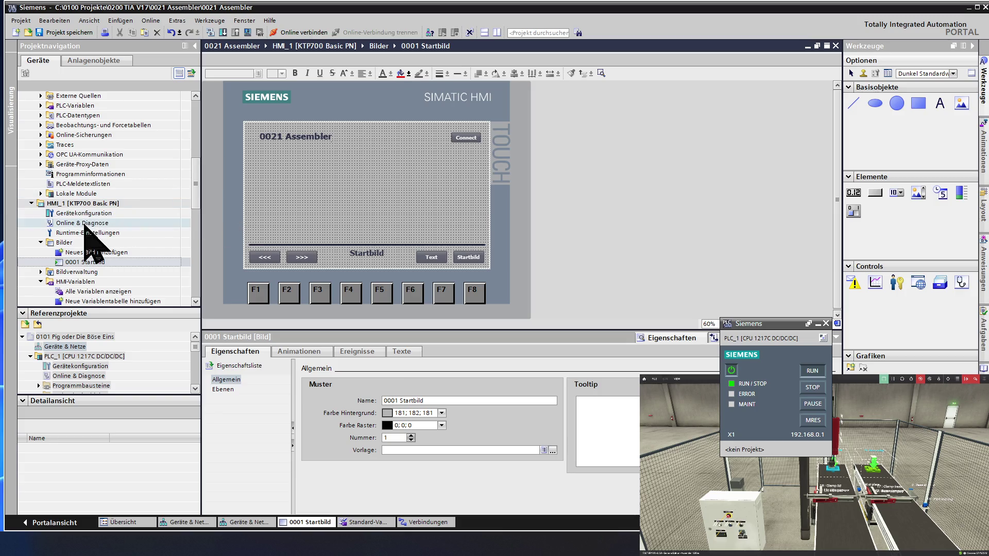
pyautogui.click(83, 223)
pyautogui.scroll(-3, 92, 226)
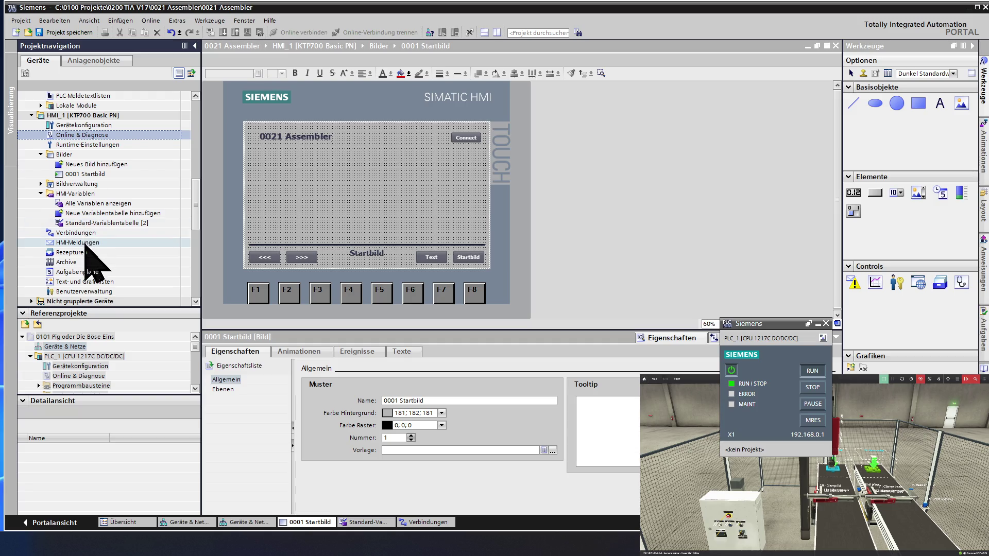
# - In the HMI Verbindungen editor, Bereichszeiger tab, select the global Bildnummer area pointer row
pyautogui.doubleClick(85, 234)
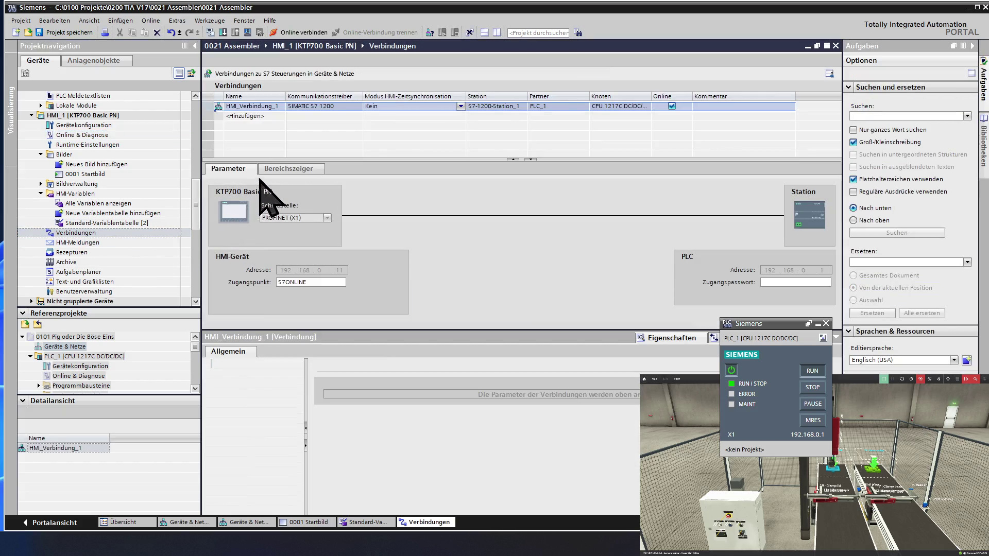
pyautogui.click(287, 170)
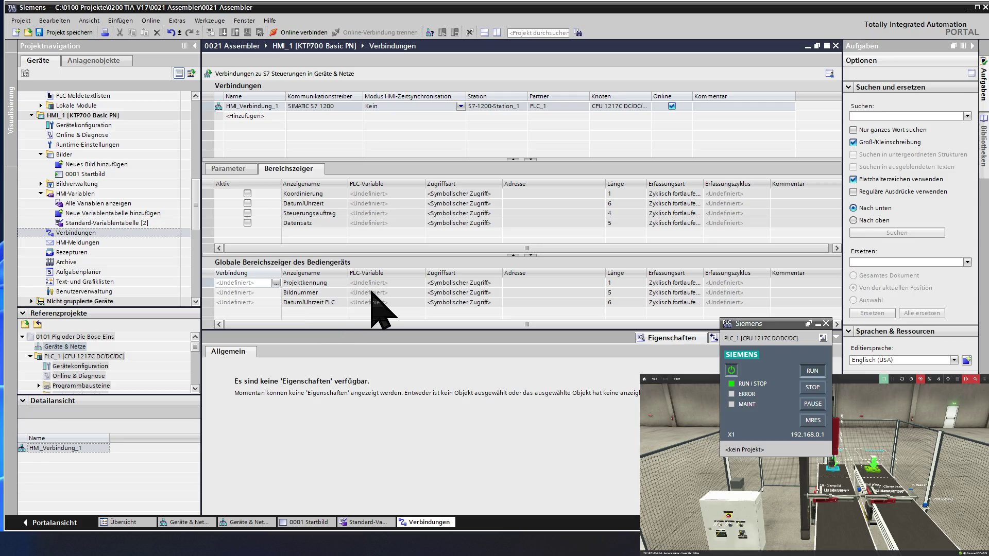
pyautogui.click(325, 284)
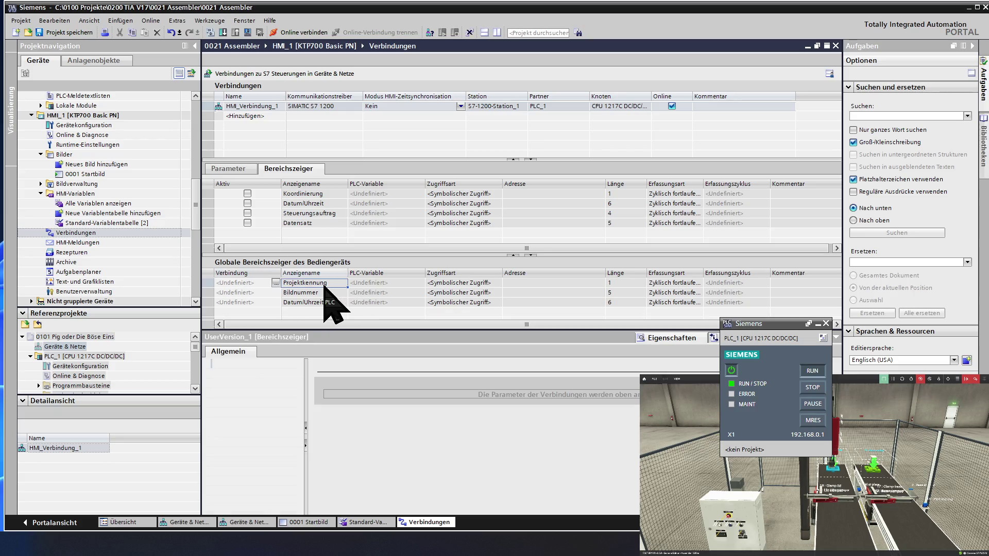
pyautogui.click(332, 293)
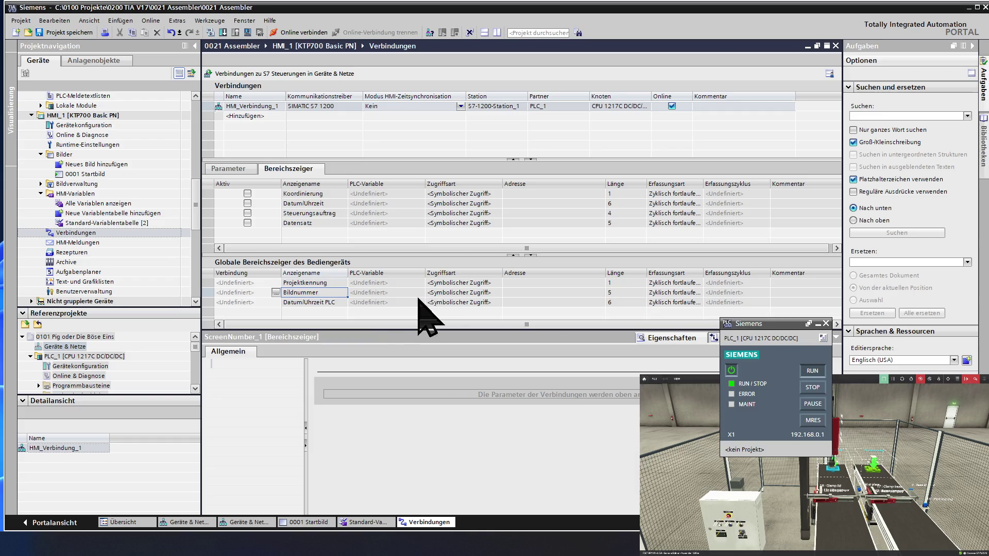
pyautogui.click(214, 294)
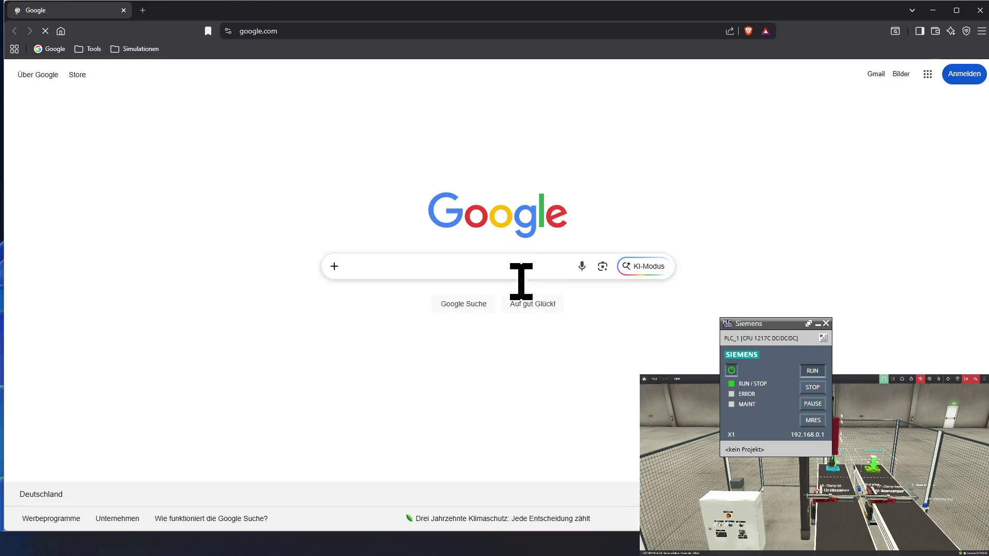
# - Ask Google AI Mode for Siemens' definition of the HMI Bildnummer area pointer and its length
pyautogui.click(472, 266)
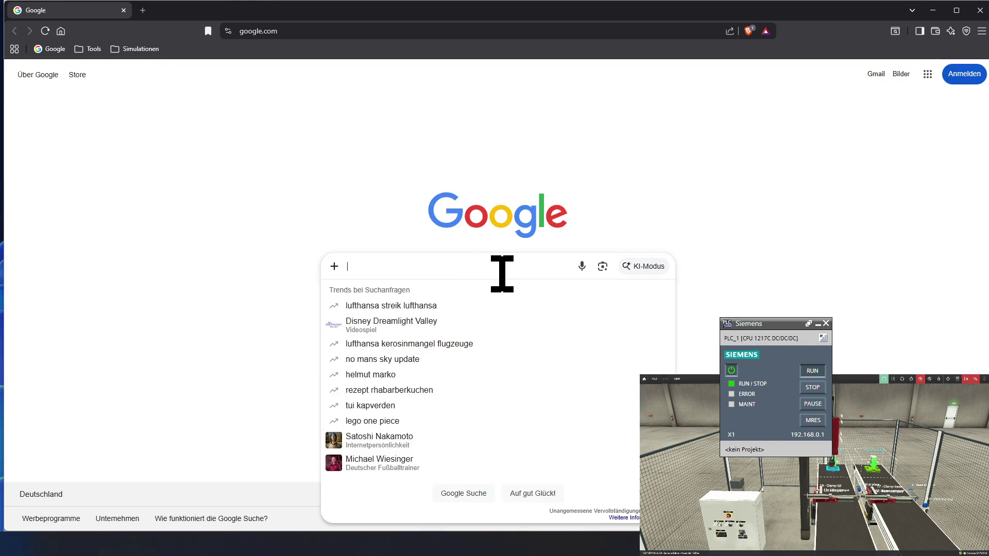
pyautogui.click(644, 266)
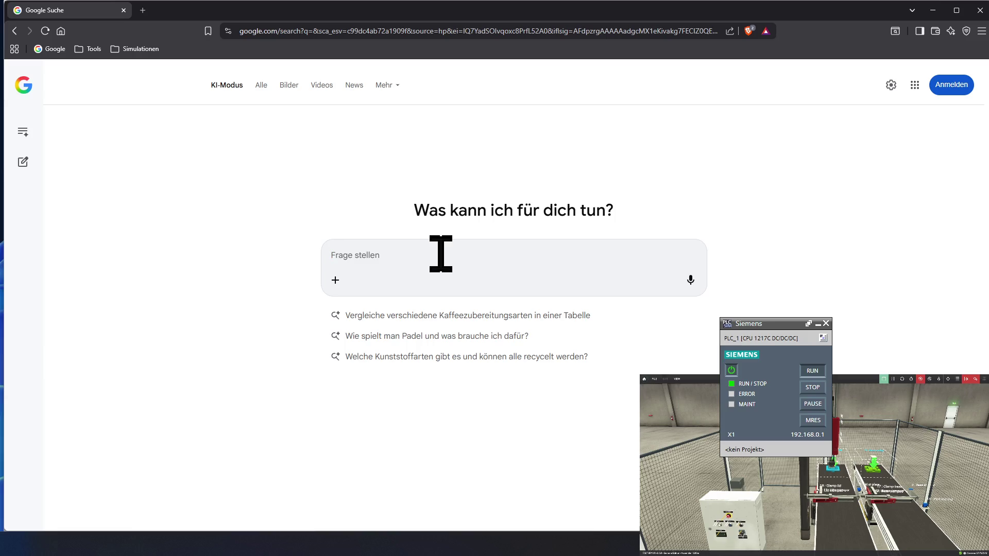
pyautogui.write('kannst du mir die definiti')
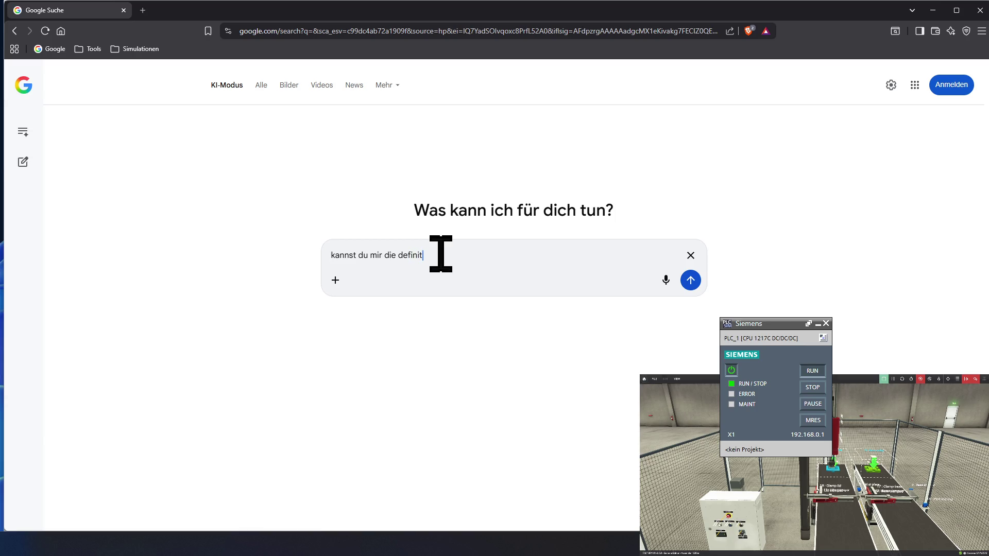
pyautogui.write('on')
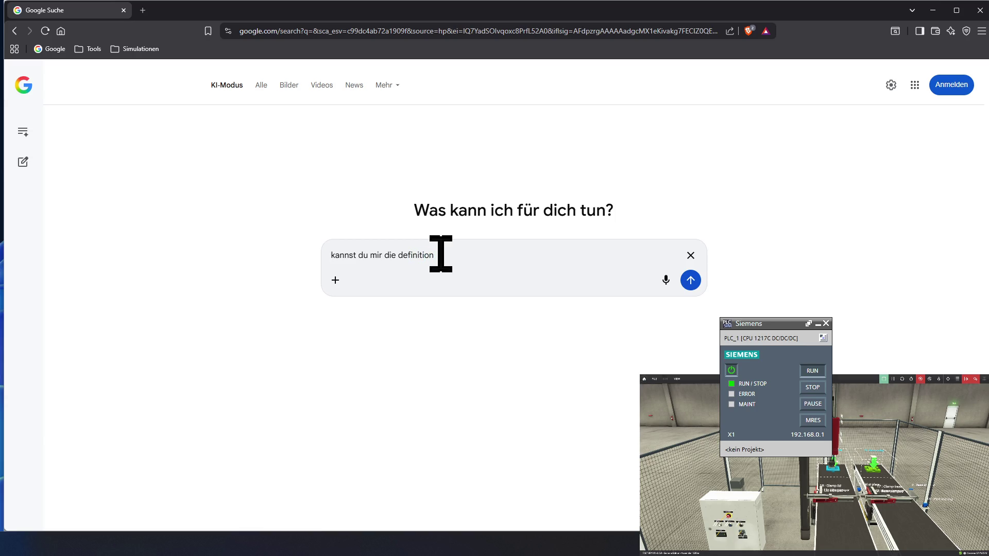
pyautogui.write(' d')
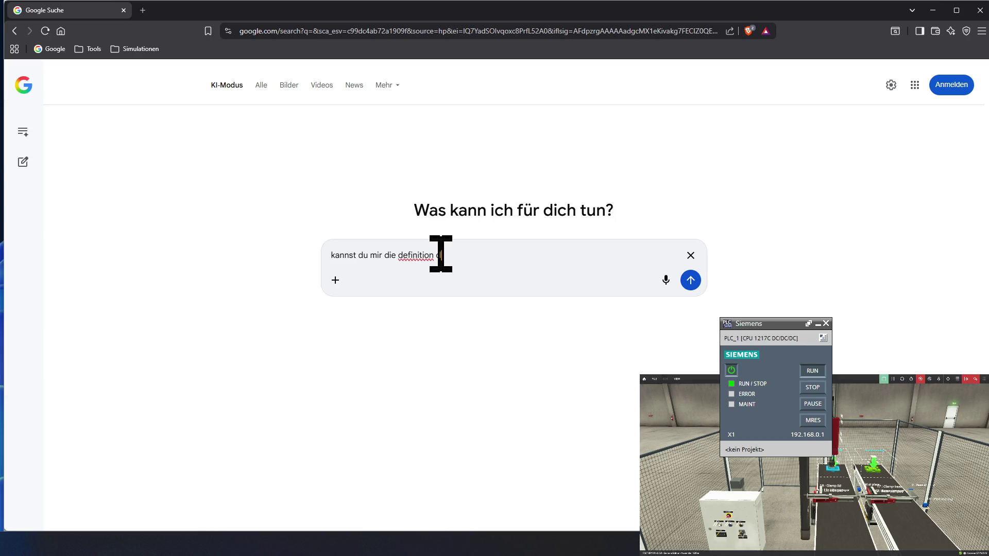
pyautogui.write('er hm')
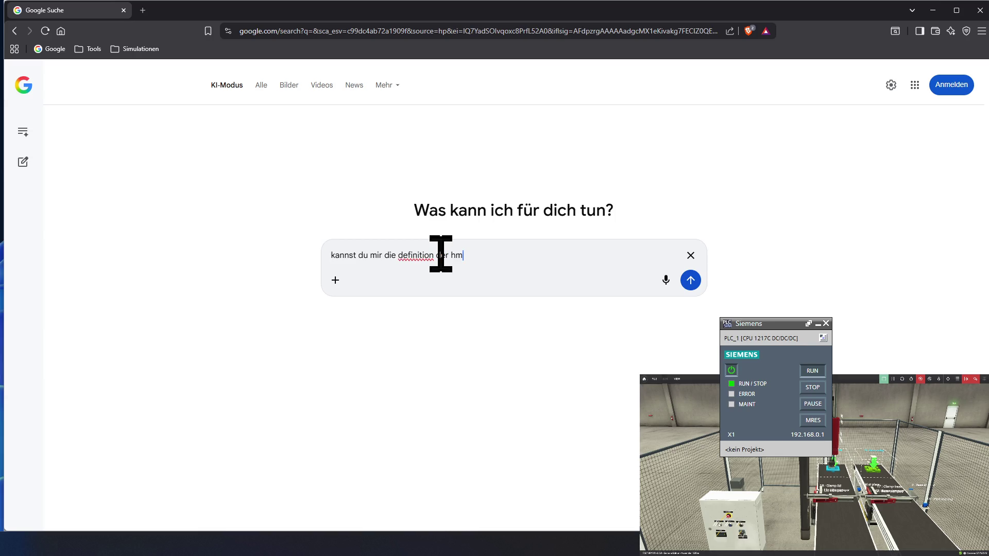
pyautogui.write('i von siemens nennen f')
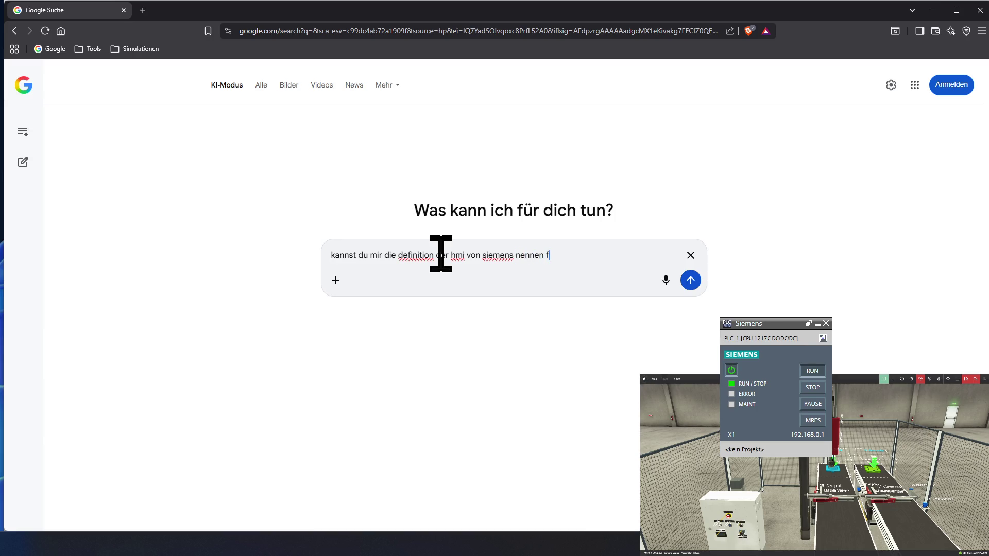
pyautogui.write('ür die bereichszeiger der ')
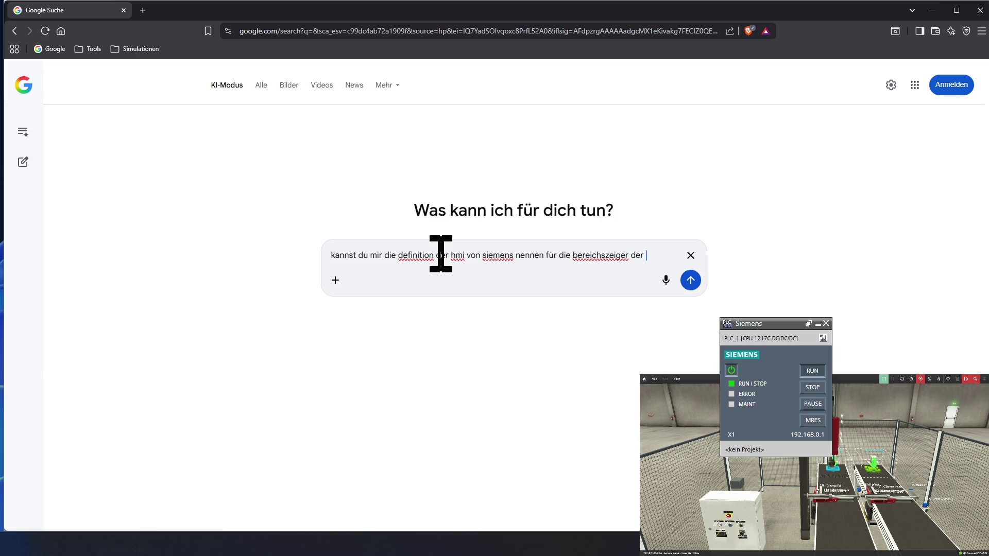
pyautogui.write('bildnummer')
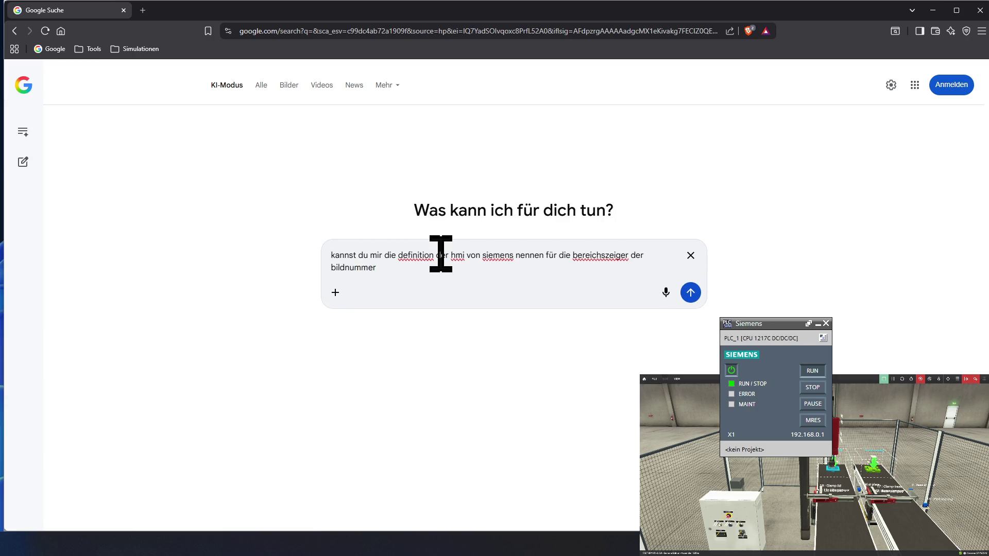
pyautogui.write('. ')
pyautogui.write('es ')
pyautogui.write('hat in')
pyautogui.write('sgesamt eine ')
pyautogui.write('länge von 5')
pyautogui.press('Return')
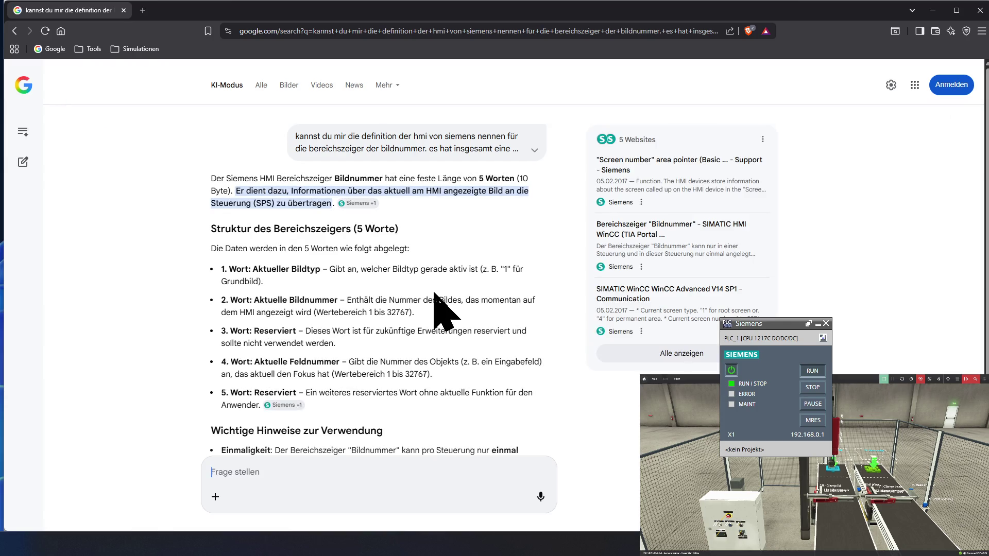
pyautogui.keyDown('ctrl'); pyautogui.scroll(3, 437, 309); pyautogui.keyUp('ctrl')
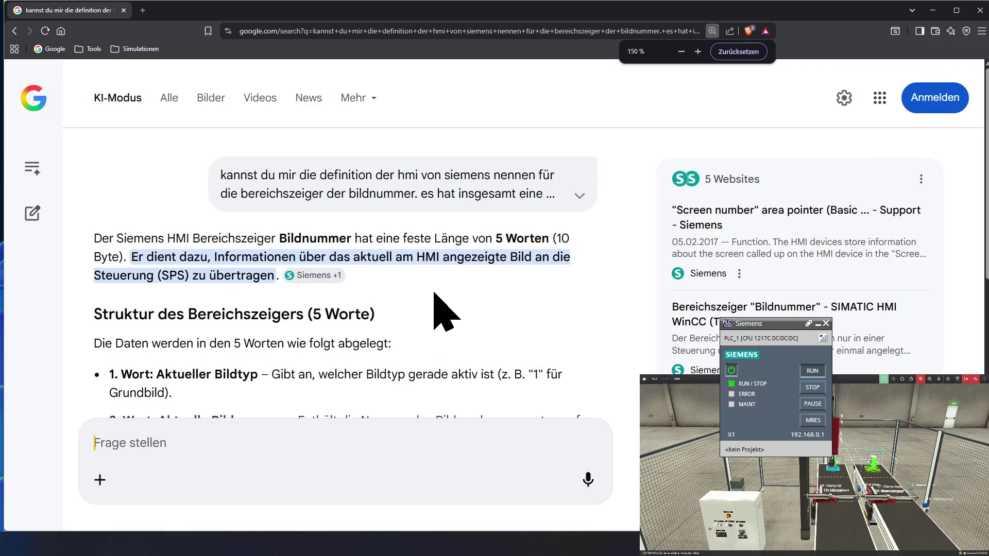
pyautogui.keyDown('ctrl'); pyautogui.scroll(2, 436, 310); pyautogui.keyUp('ctrl')
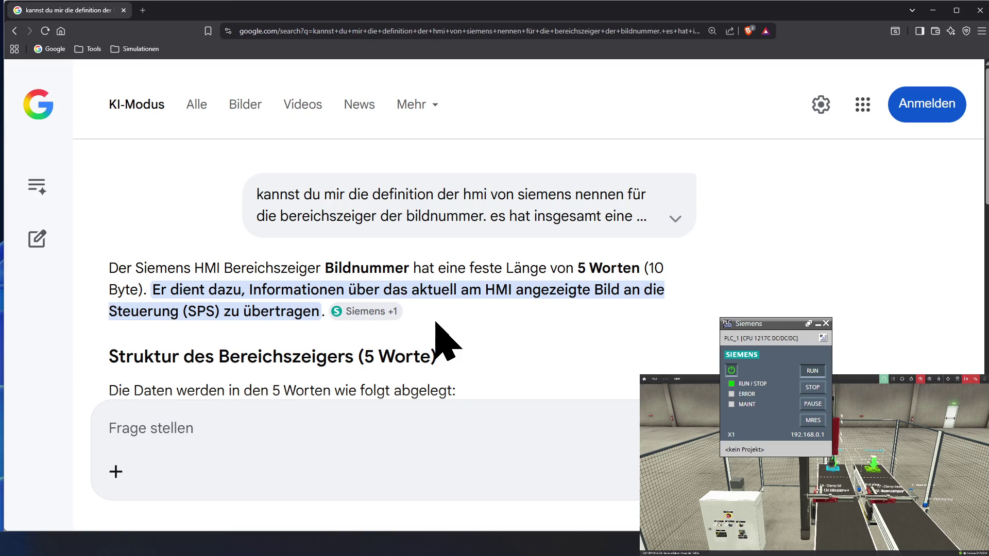
pyautogui.scroll(-1, 437, 340)
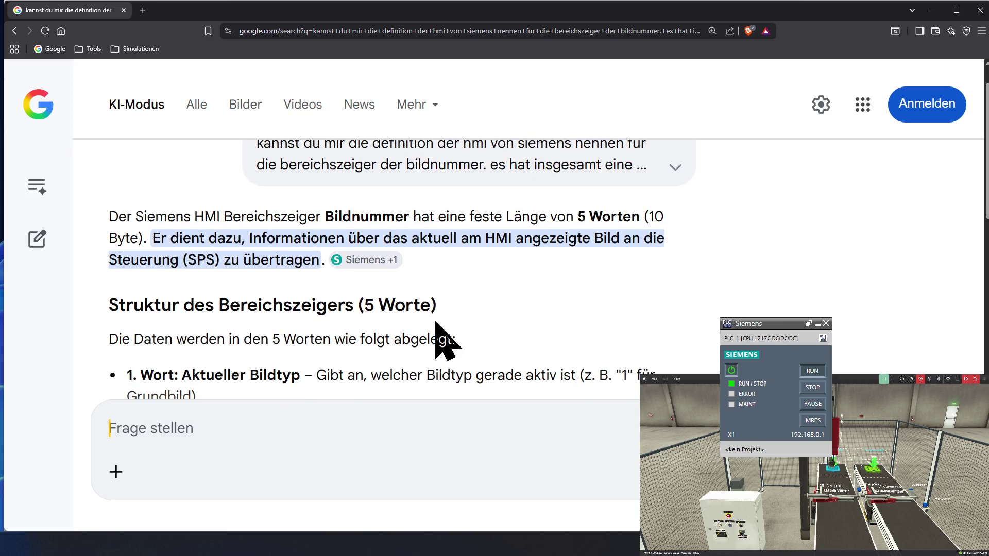
pyautogui.scroll(-1, 435, 323)
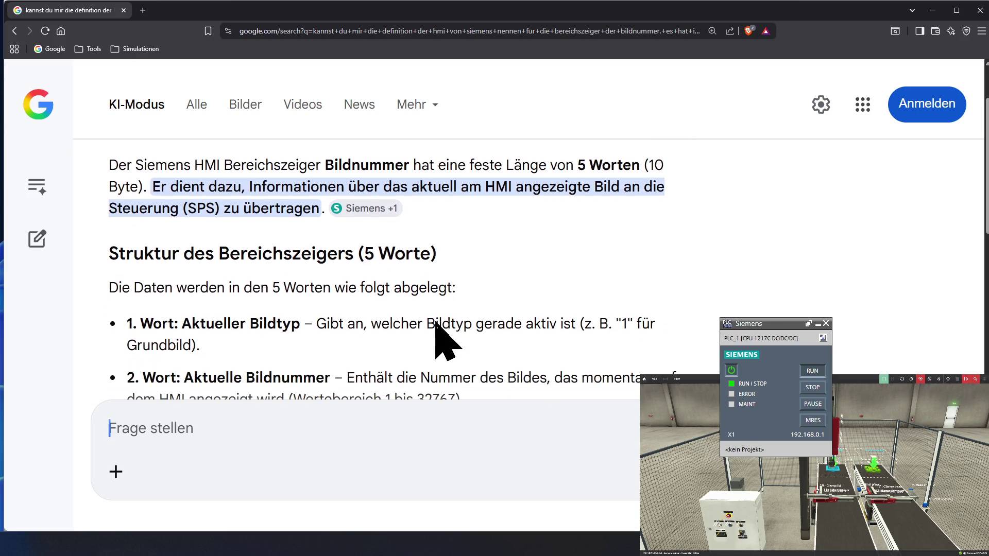
pyautogui.scroll(-1, 436, 321)
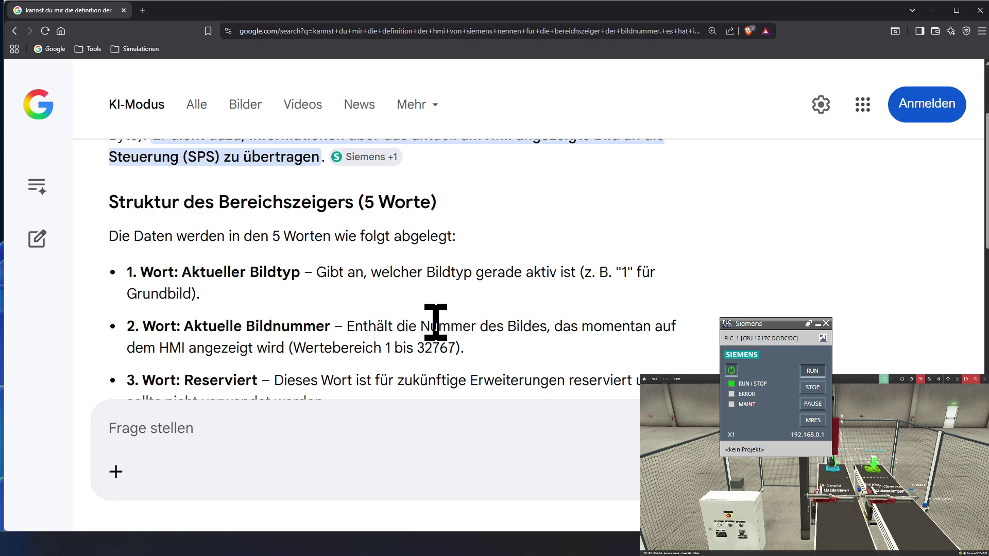
pyautogui.scroll(-1, 435, 322)
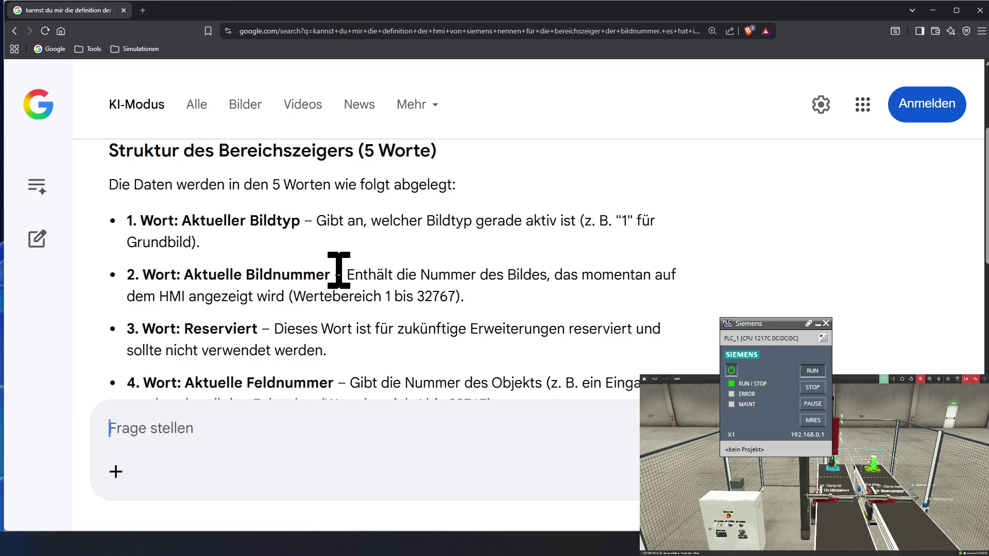
# - Mark the Aktuelle Bildnummer and Feldnummer terms in the answer, then minimize the browser
pyautogui.moveTo(333, 274); pyautogui.dragTo(194, 274)
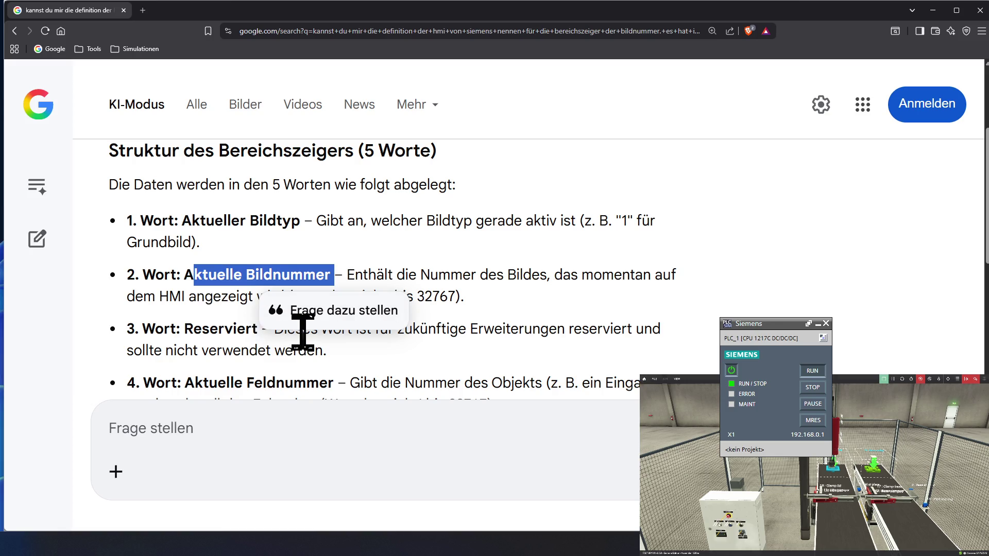
pyautogui.scroll(-1, 300, 331)
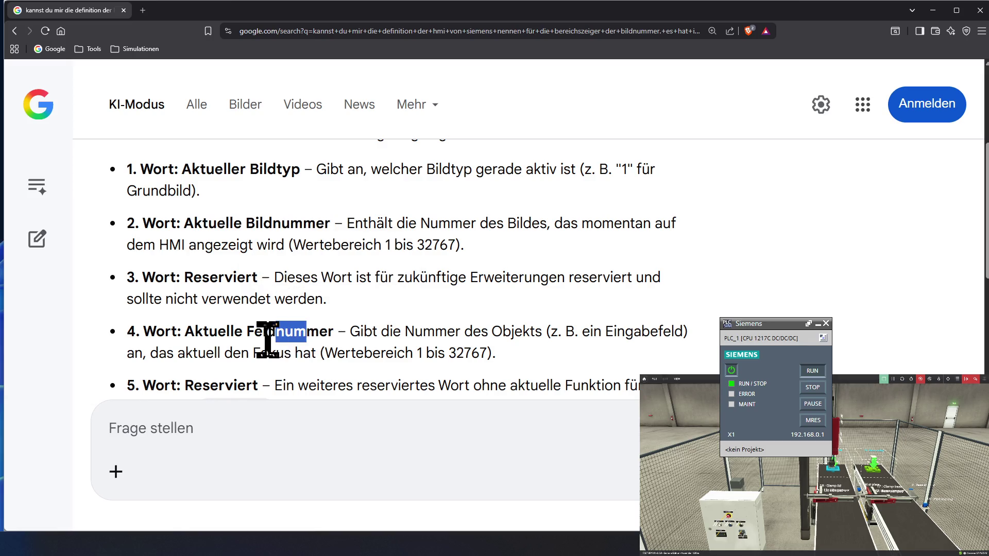
pyautogui.moveTo(307, 333); pyautogui.dragTo(234, 334)
pyautogui.scroll(-2, 239, 363)
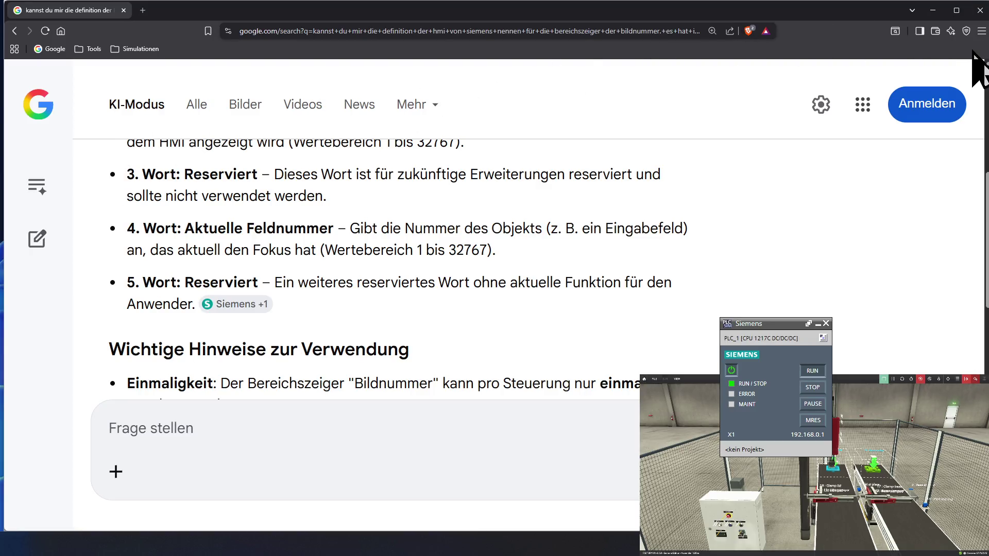
pyautogui.click(933, 10)
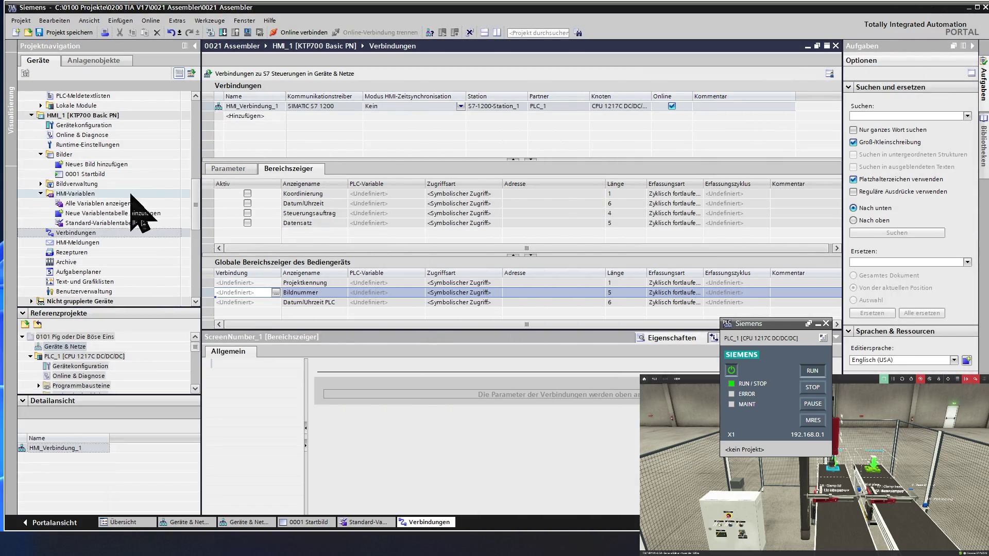
# - Start adding a new block under PLC_1's Programmbausteine via 'Neuen Baustein hinzufügen'
pyautogui.click(82, 186)
pyautogui.scroll(5, 81, 185)
pyautogui.scroll(5, 81, 185)
pyautogui.scroll(5, 82, 185)
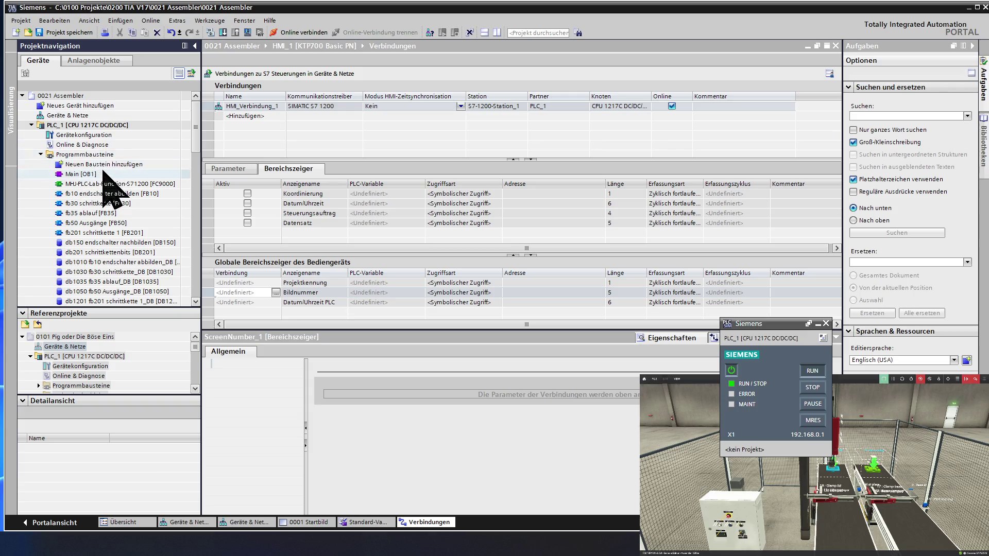
pyautogui.doubleClick(102, 165)
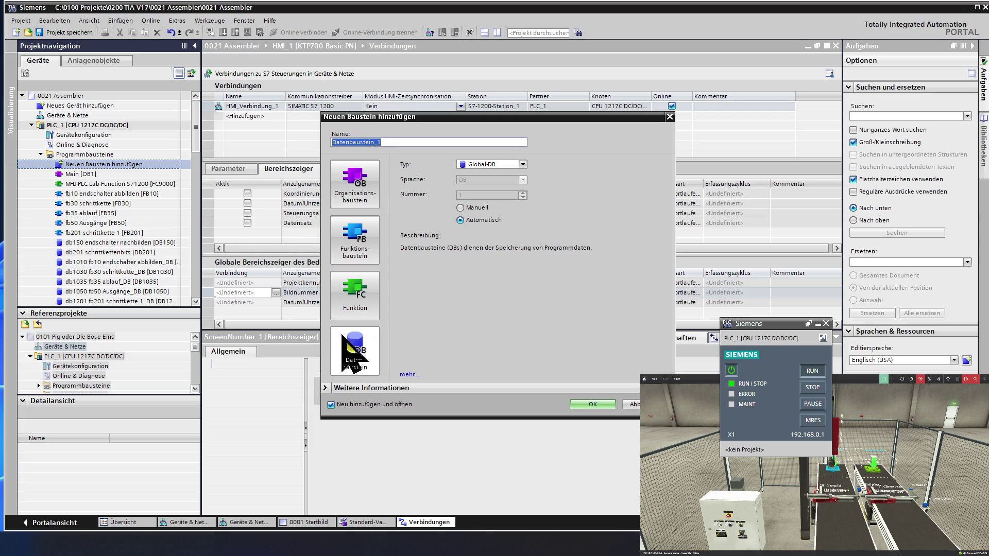
# - Make the block a Global-DB with manual number 501 and select its default name for replacement
pyautogui.click(357, 360)
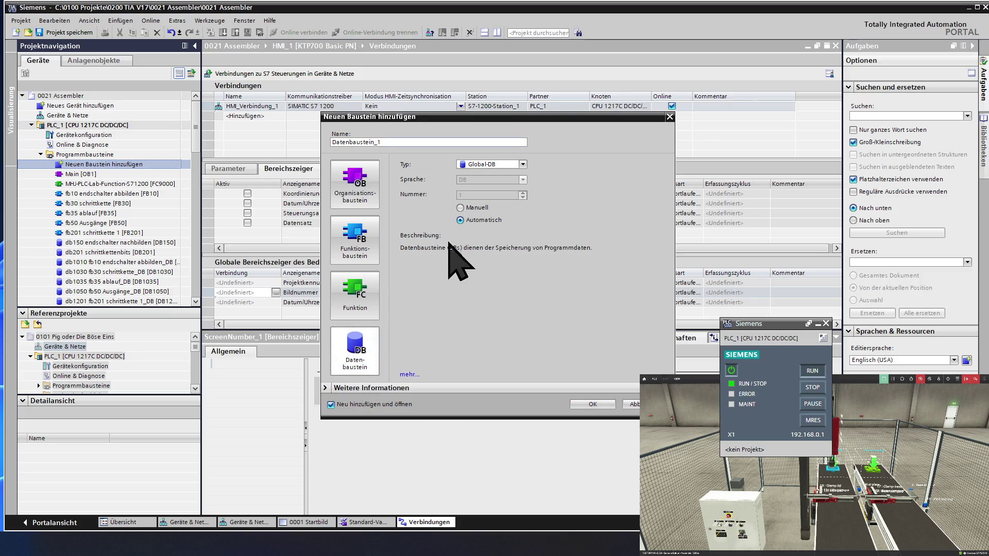
pyautogui.click(480, 207)
pyautogui.click(483, 195)
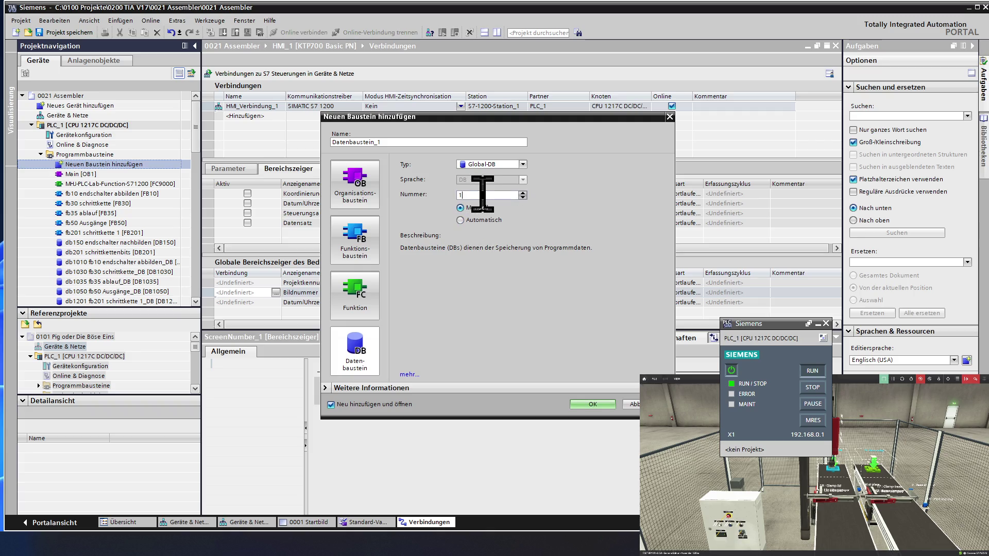
pyautogui.press('BackSpace')
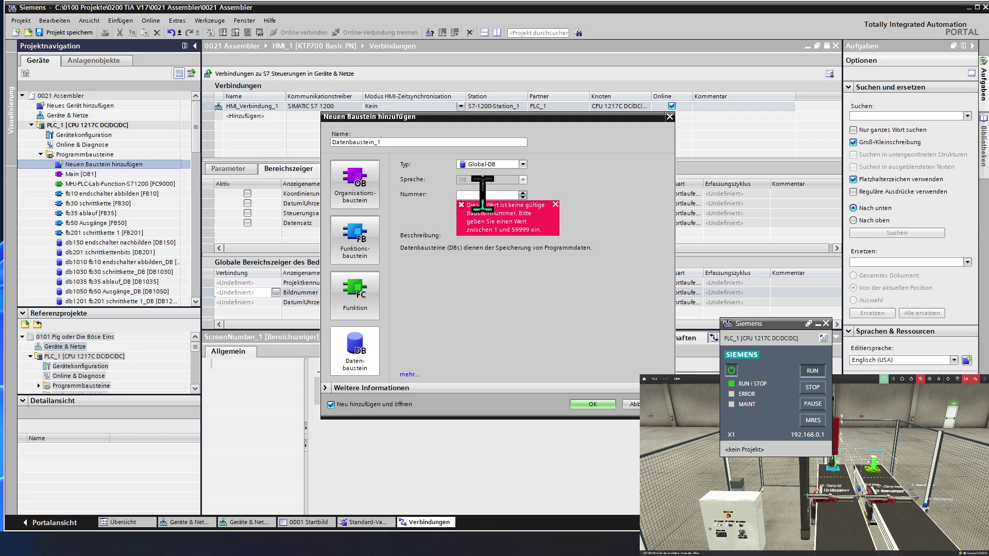
pyautogui.write('501')
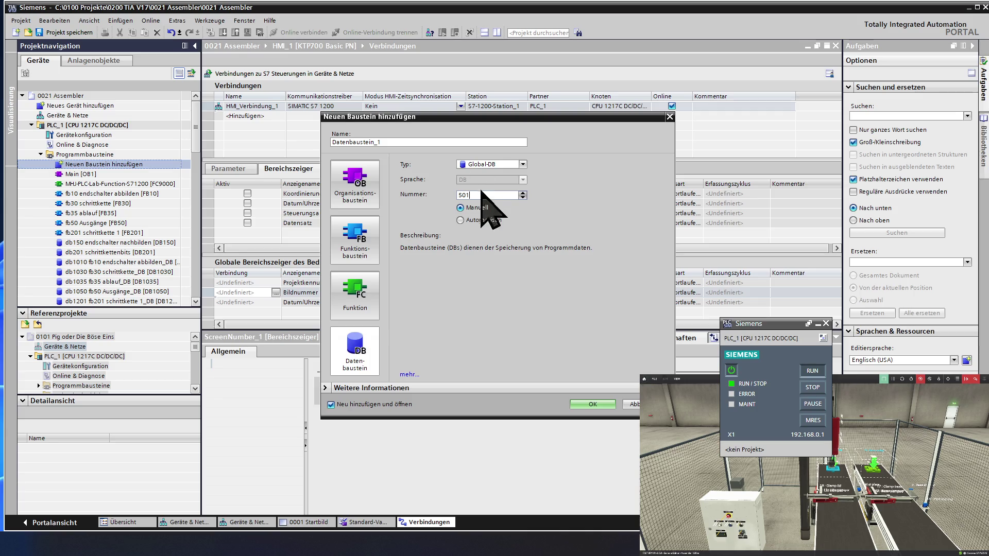
pyautogui.moveTo(446, 143); pyautogui.dragTo(305, 142)
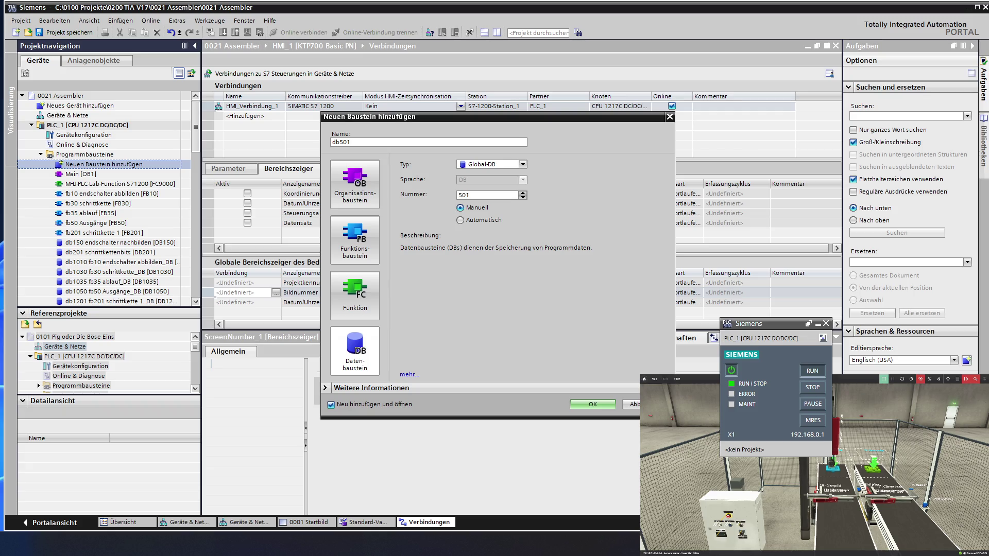
pyautogui.write('HM')
pyautogui.write('Bereichs')
pyautogui.write('zeiger')
# - Create global data block 501 named 'db501 HMI Verbindung' from the Add new block dialog
pyautogui.press('BackSpace')
pyautogui.press('BackSpace')
pyautogui.press('BackSpace')
pyautogui.press('BackSpace')
pyautogui.press('BackSpace')
pyautogui.press('BackSpace')
pyautogui.press('BackSpace')
pyautogui.press('BackSpace')
pyautogui.press('BackSpace')
pyautogui.press('BackSpace')
pyautogui.press('BackSpace')
pyautogui.press('BackSpace')
pyautogui.press('BackSpace')
pyautogui.write('Ver')
pyautogui.write('bindung')
pyautogui.click(592, 404)
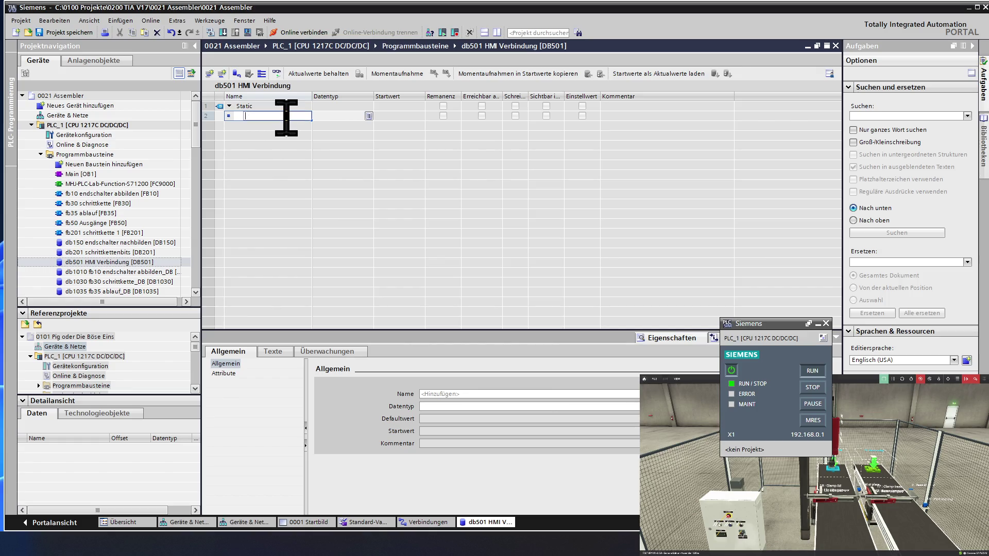
# - Make Static_1 an Int tag and fill it down into Static_2 through Static_5
pyautogui.click(329, 117)
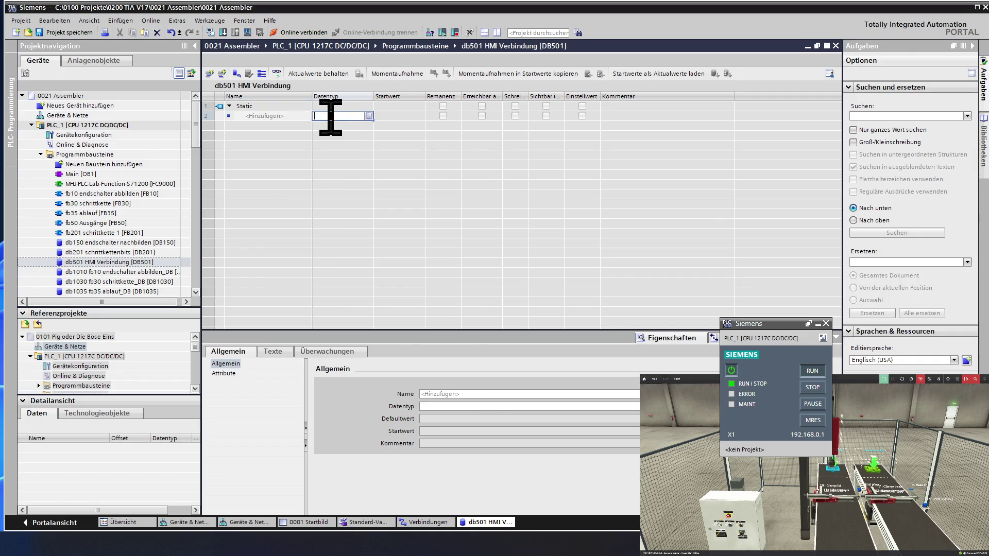
pyautogui.click(368, 115)
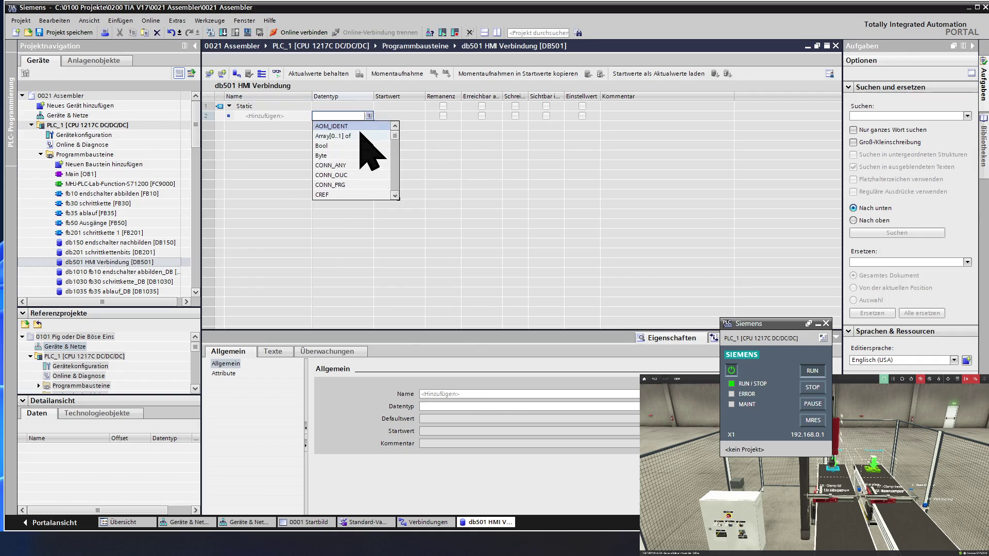
pyautogui.scroll(-1, 346, 174)
pyautogui.scroll(-1, 347, 179)
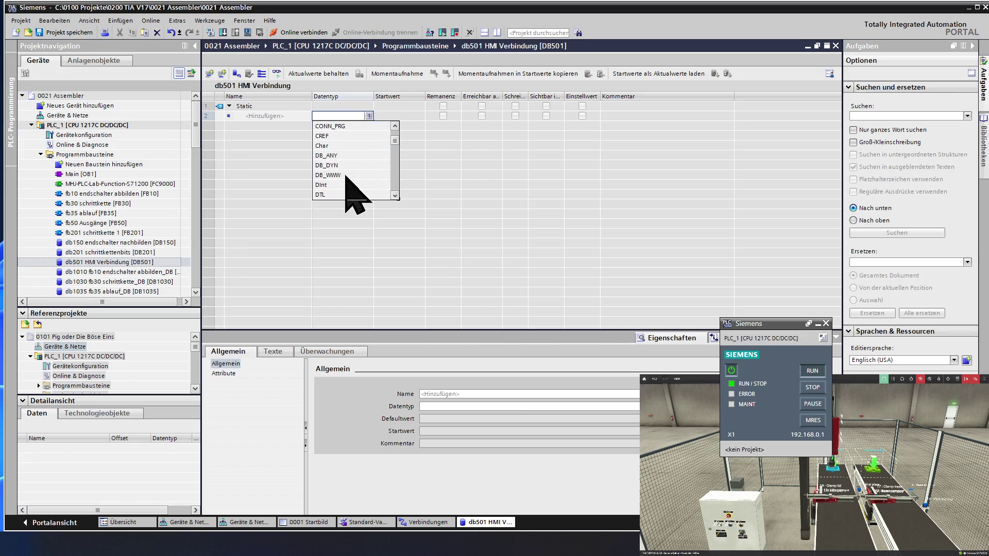
pyautogui.scroll(-1, 346, 177)
pyautogui.scroll(-1, 345, 178)
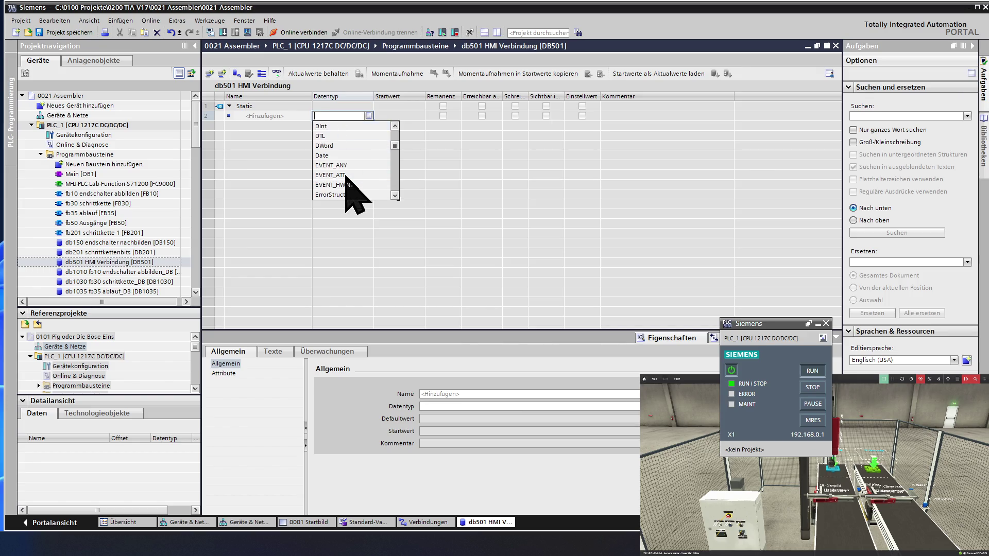
pyautogui.scroll(-1, 346, 178)
pyautogui.scroll(-2, 345, 176)
pyautogui.scroll(-1, 345, 176)
pyautogui.scroll(-2, 346, 176)
pyautogui.scroll(-1, 345, 178)
pyautogui.scroll(1, 346, 174)
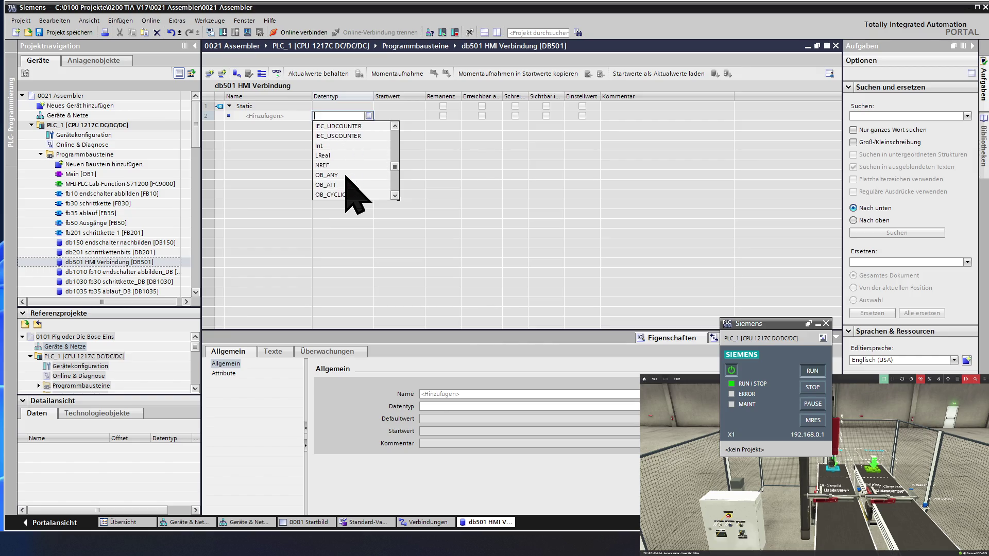
pyautogui.click(337, 146)
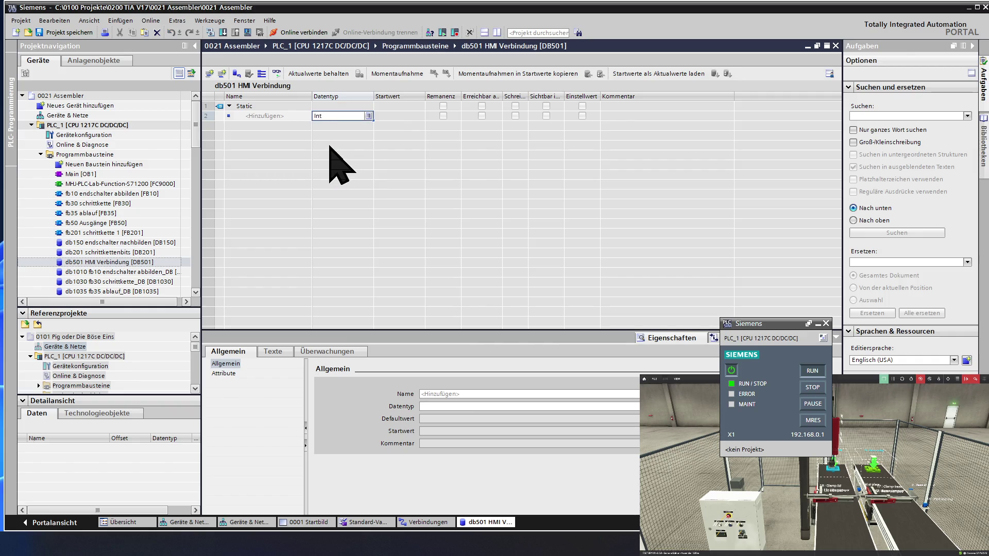
pyautogui.press('Return')
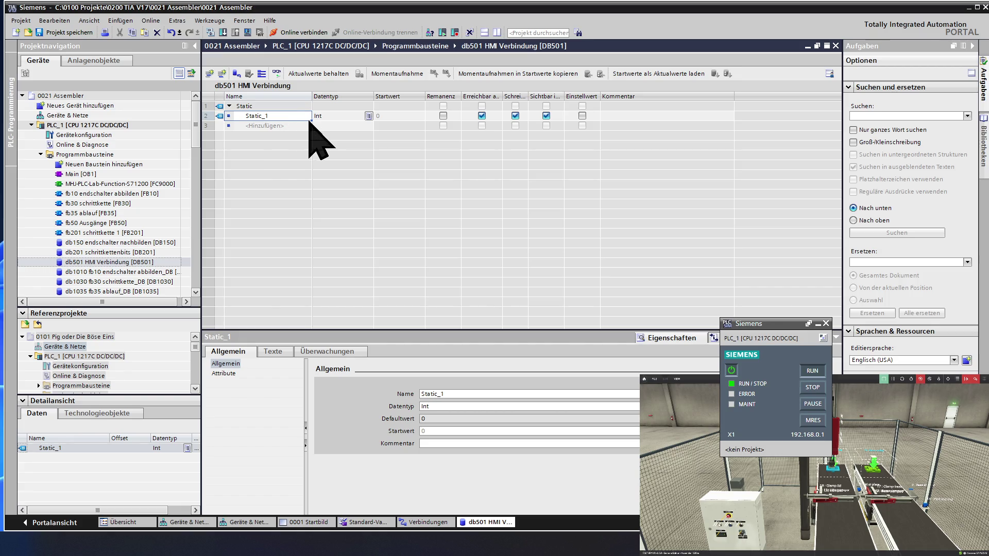
pyautogui.moveTo(311, 124); pyautogui.dragTo(310, 155)
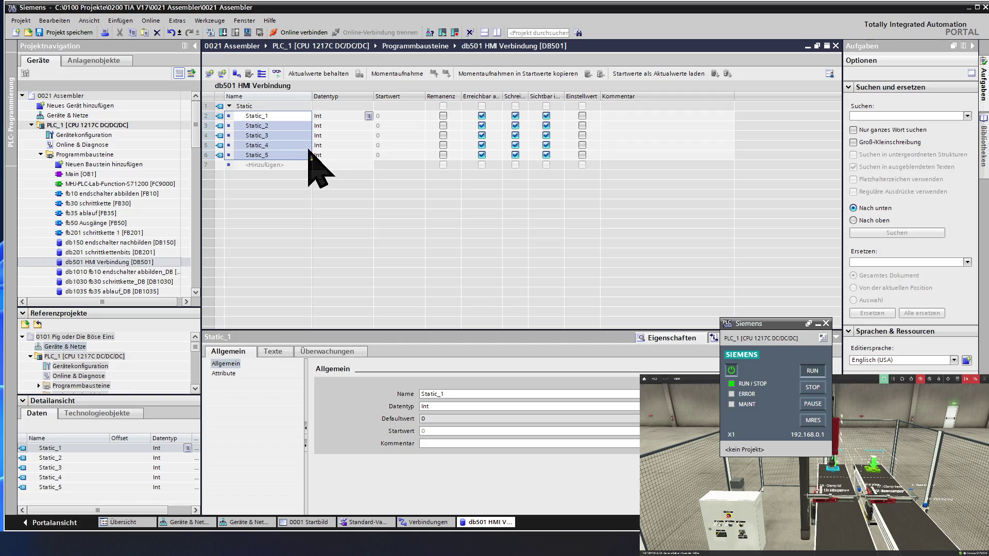
pyautogui.click(289, 156)
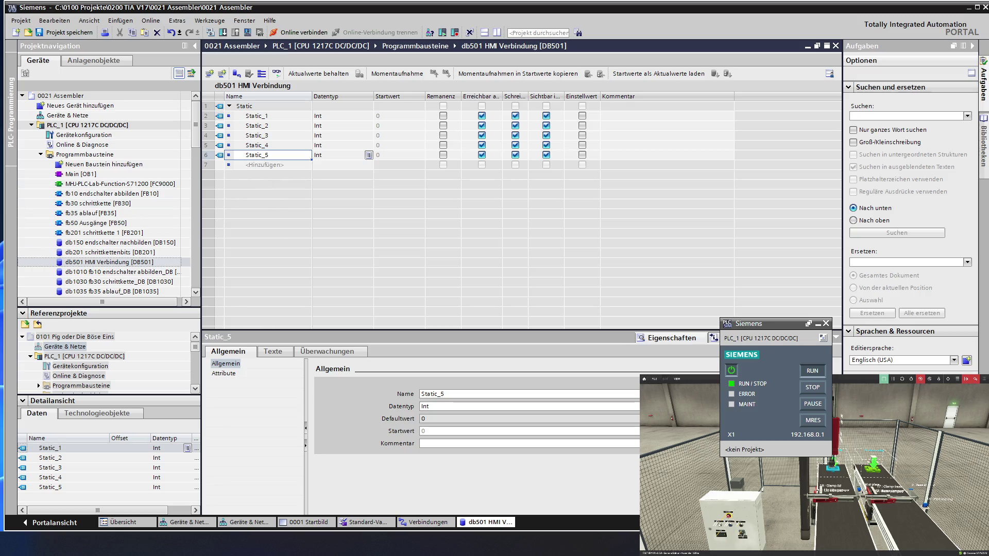
pyautogui.hotkey('alt', 'Tab')
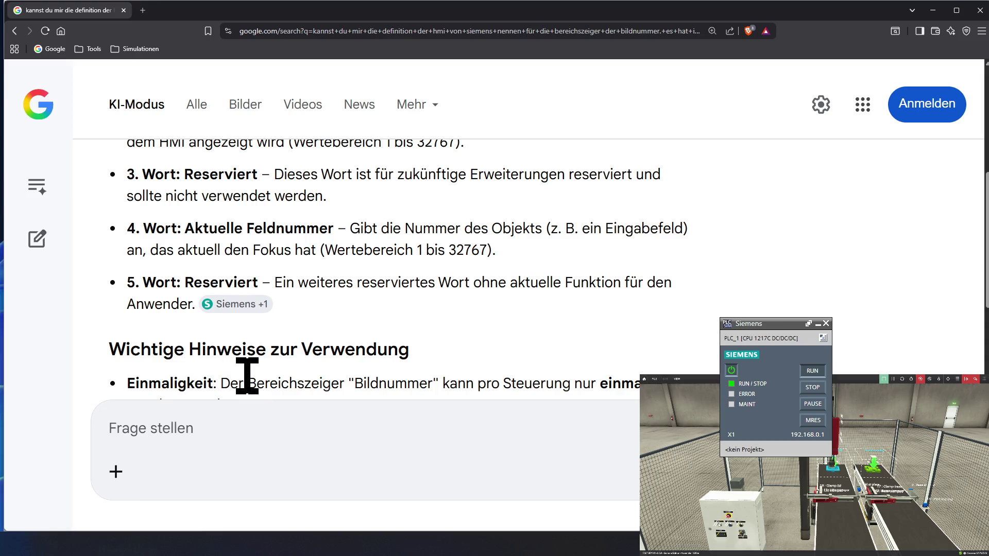
pyautogui.scroll(-1, 249, 393)
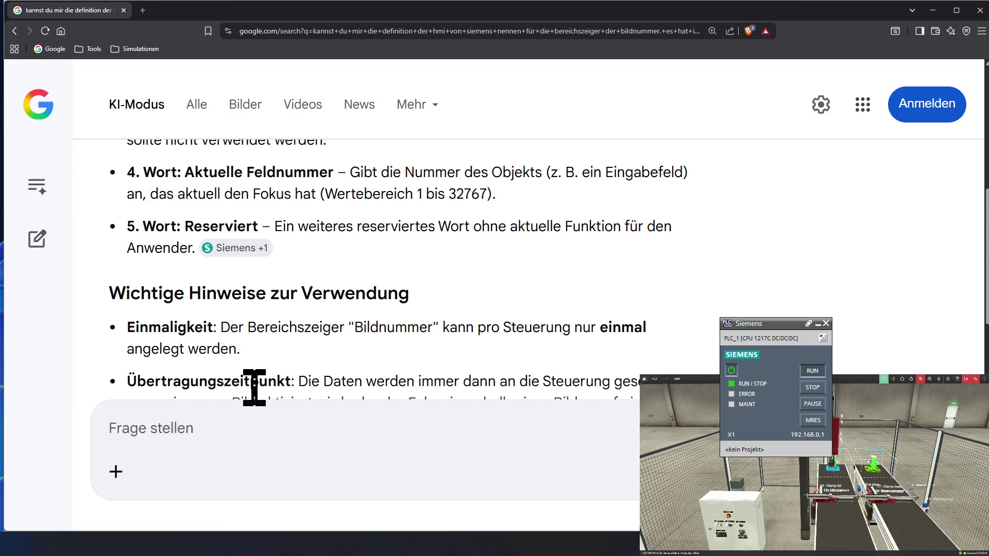
pyautogui.scroll(-1, 255, 388)
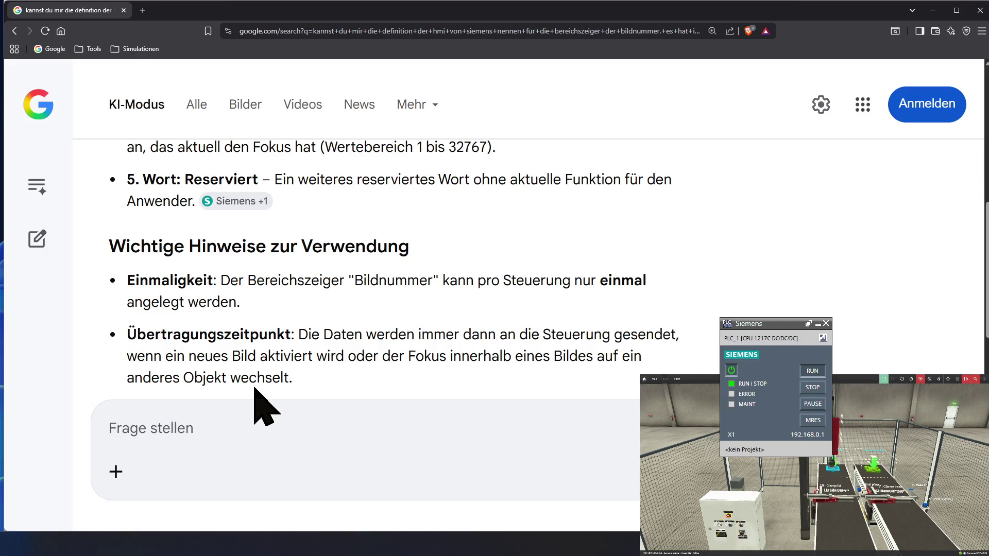
pyautogui.scroll(-1, 255, 388)
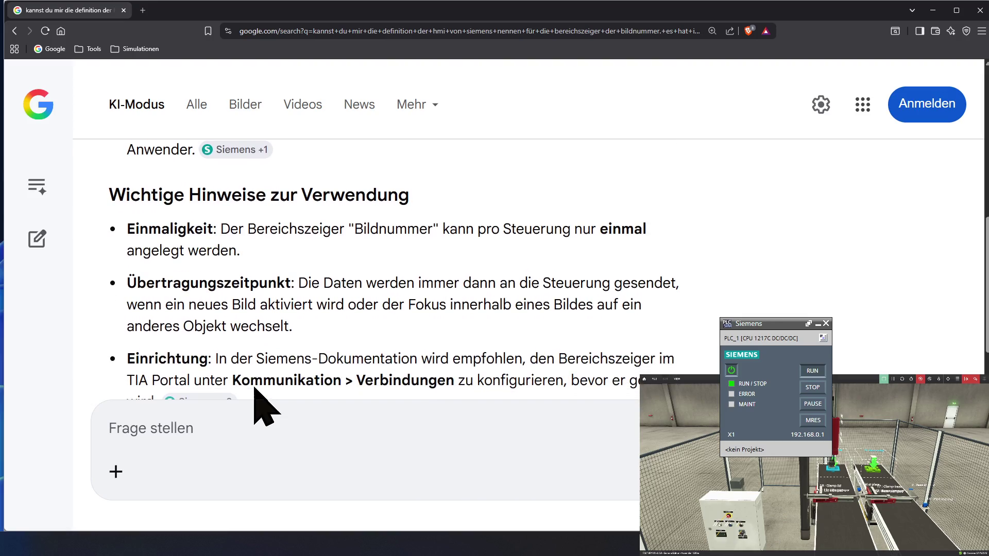
pyautogui.scroll(-1, 256, 387)
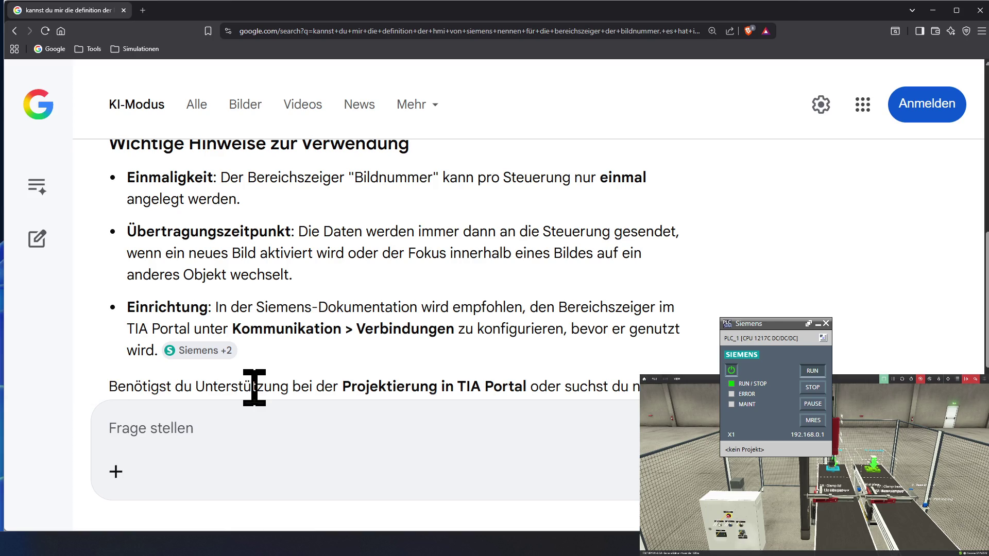
pyautogui.scroll(-1, 255, 389)
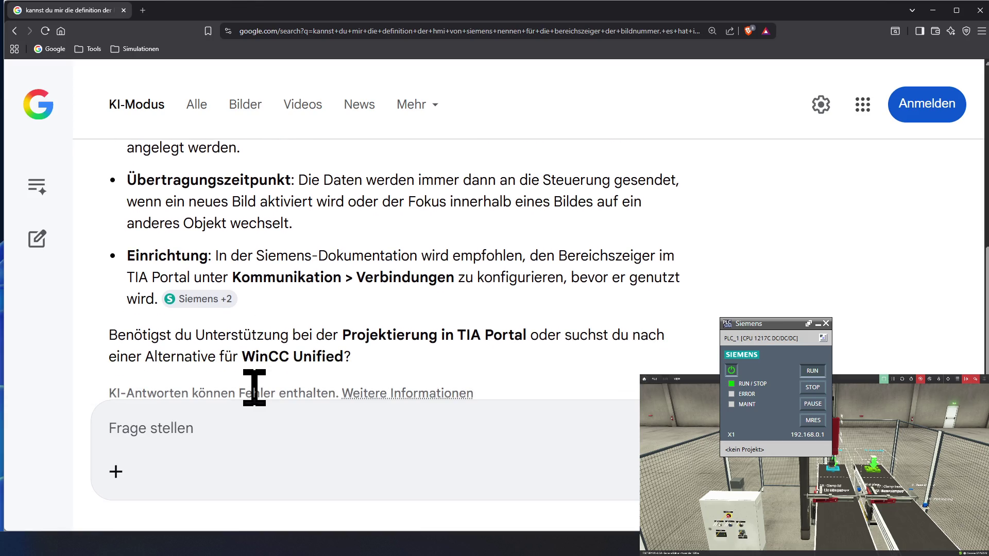
pyautogui.scroll(-1, 254, 388)
pyautogui.scroll(3, 255, 388)
pyautogui.scroll(2, 254, 408)
pyautogui.scroll(1, 255, 387)
pyautogui.scroll(2, 254, 388)
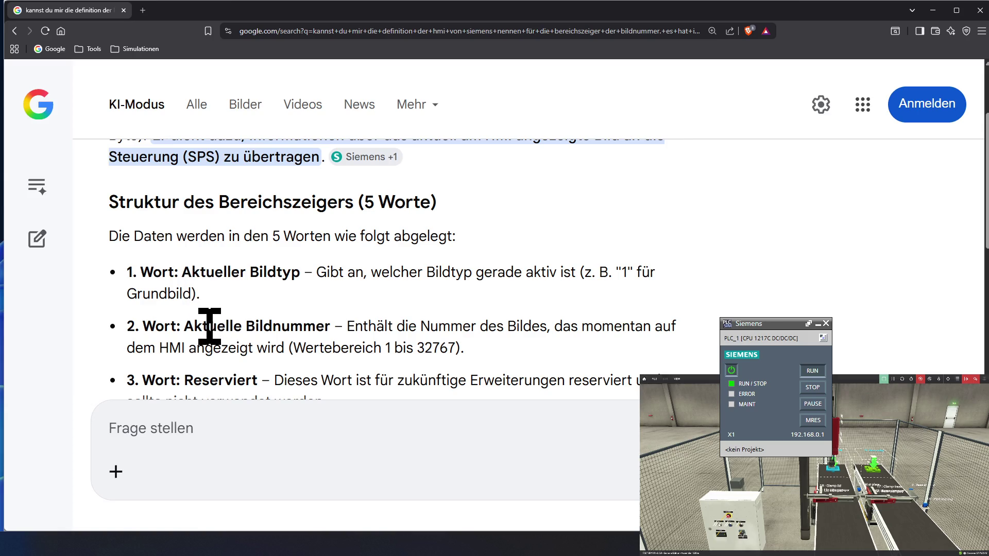
pyautogui.scroll(-1, 208, 333)
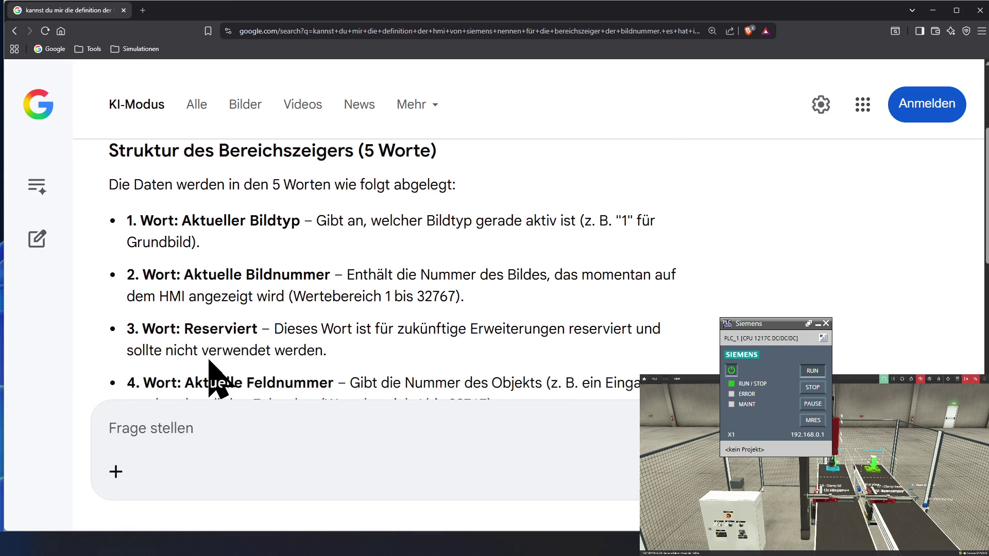
pyautogui.scroll(-1, 209, 398)
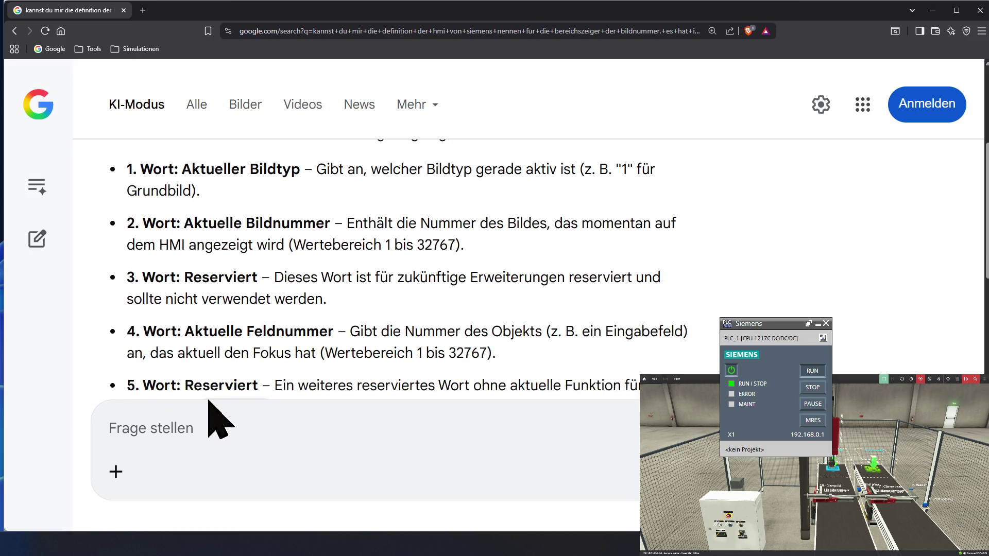
pyautogui.scroll(1, 209, 417)
pyautogui.scroll(1, 209, 417)
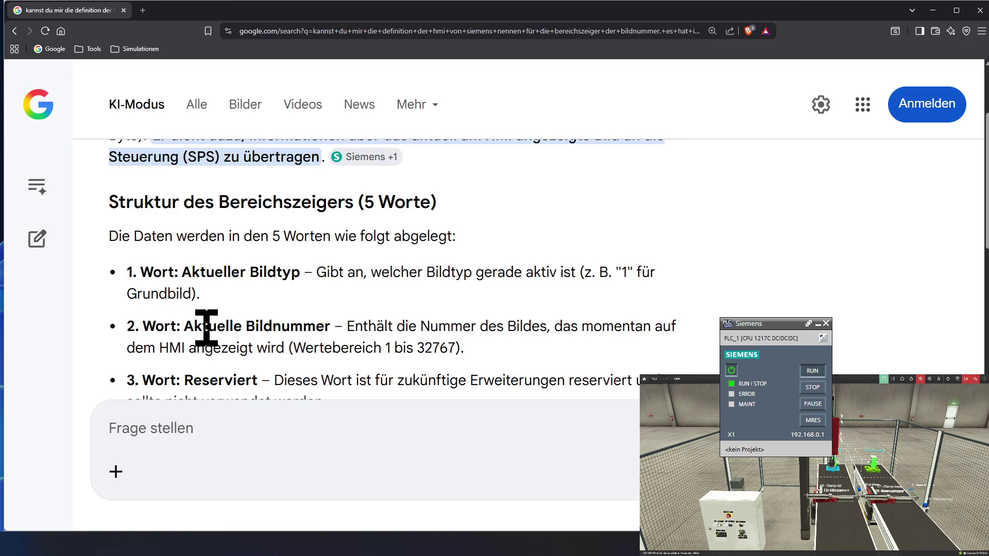
pyautogui.scroll(-2, 208, 331)
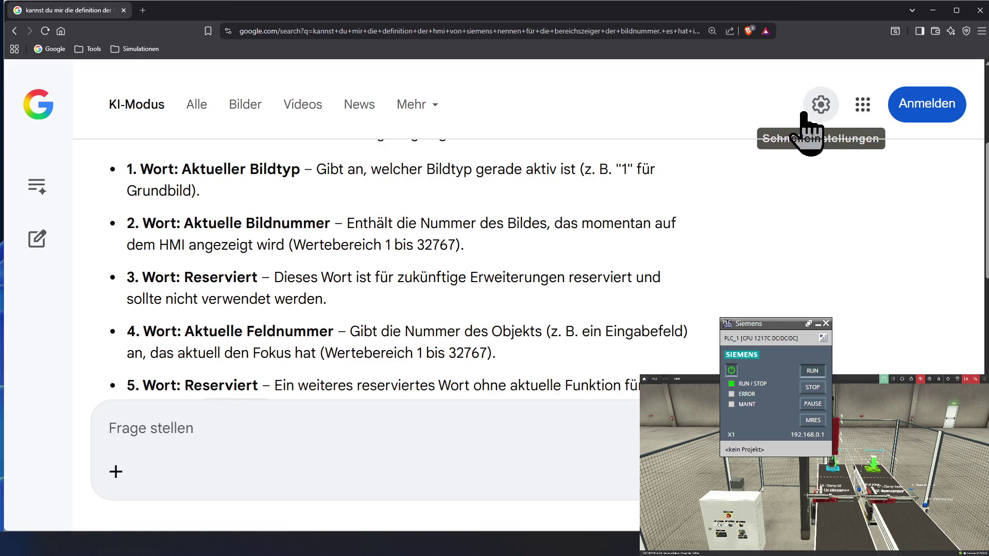
pyautogui.scroll(1, 688, 242)
pyautogui.scroll(3, 695, 260)
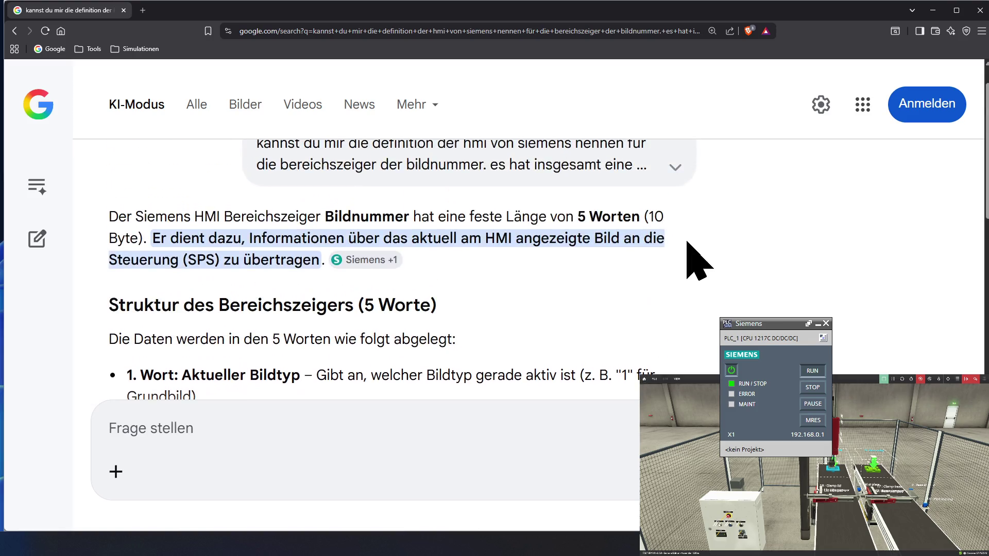
pyautogui.scroll(1, 695, 260)
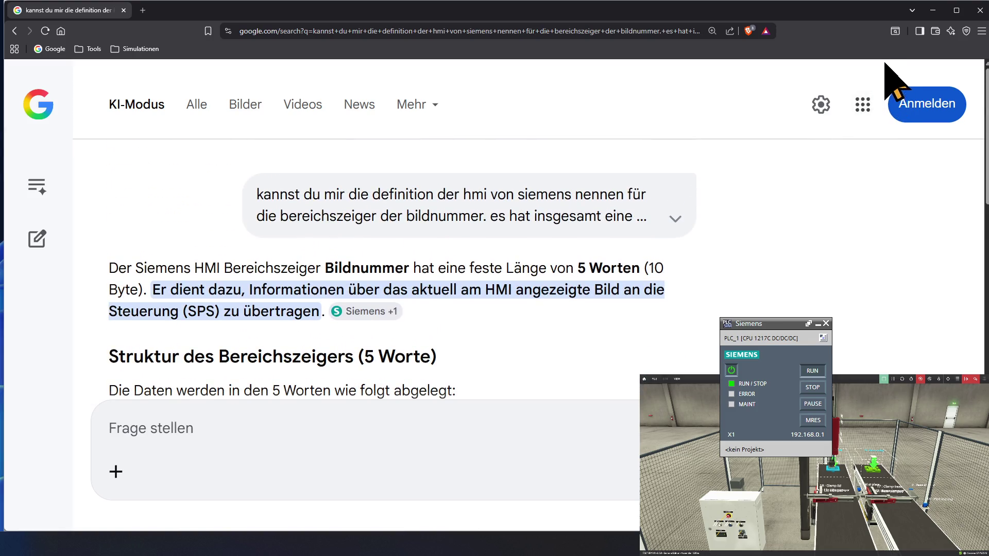
# - Minimize the browser after reading the five-word area pointer layout
pyautogui.click(932, 15)
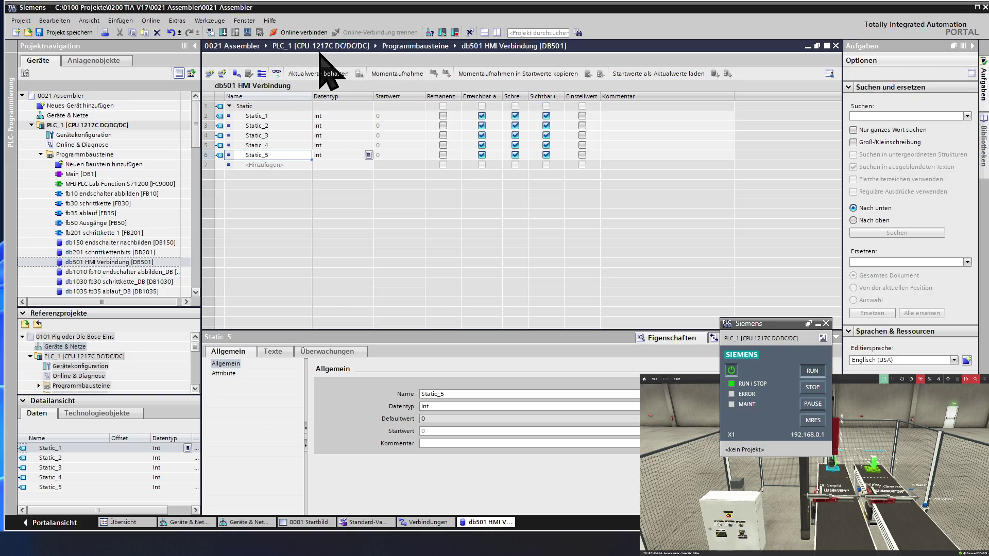
# - Rename Static_1 to 'Aktueller Bildtyp', Static_2 to 'Bildnummer' and Static_4 to 'Feldnummer'
pyautogui.doubleClick(285, 116)
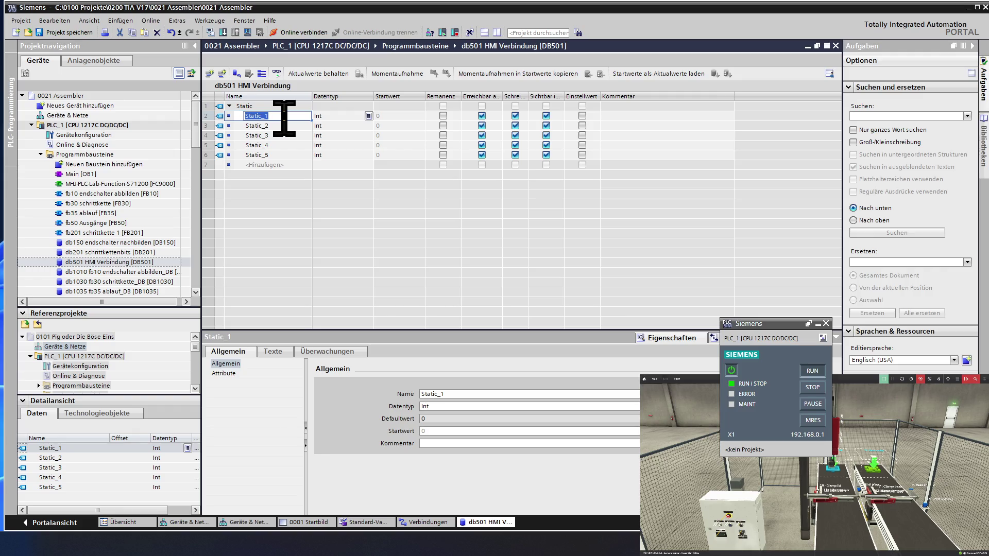
pyautogui.write('b')
pyautogui.press('BackSpace')
pyautogui.write('Bil')
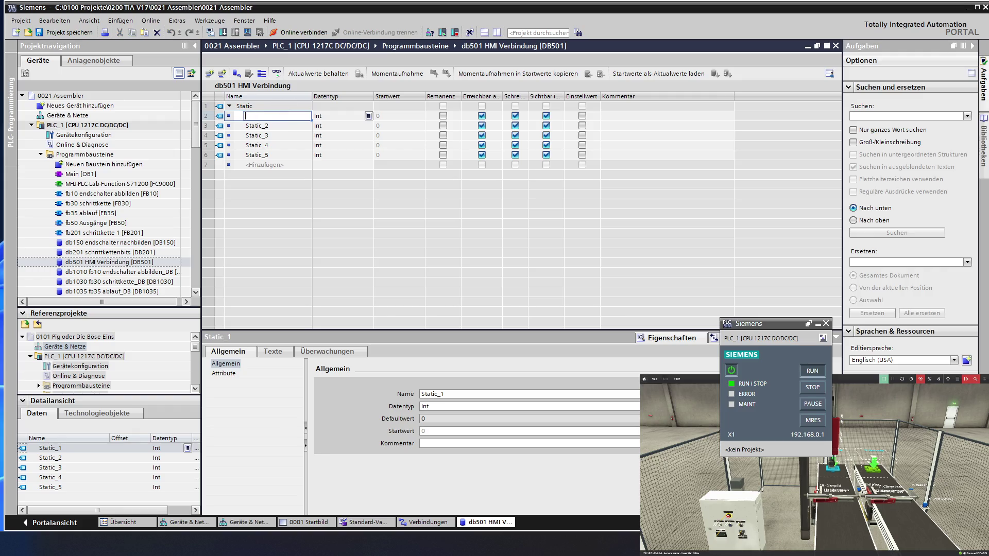
pyautogui.write('dtyp')
pyautogui.click(283, 125)
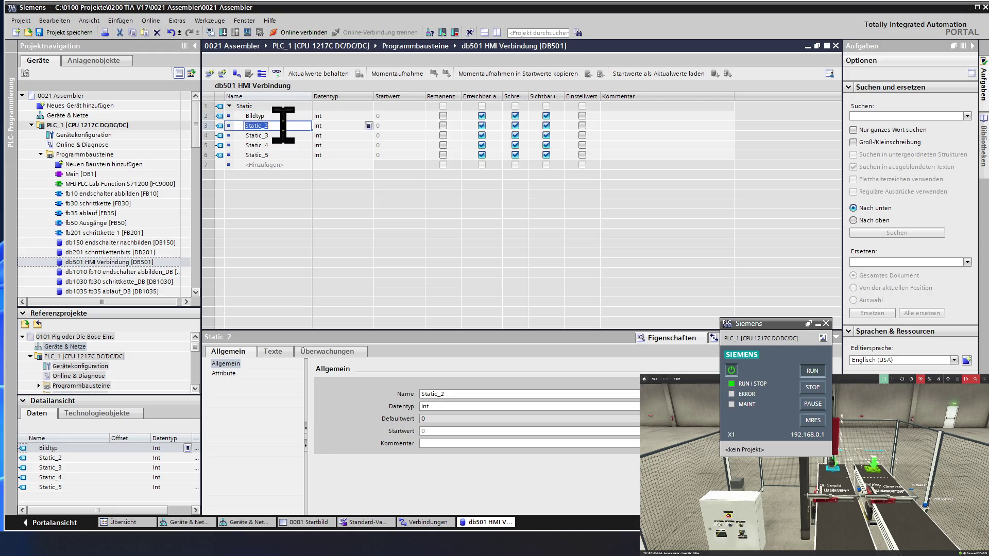
pyautogui.write('Bildnummer')
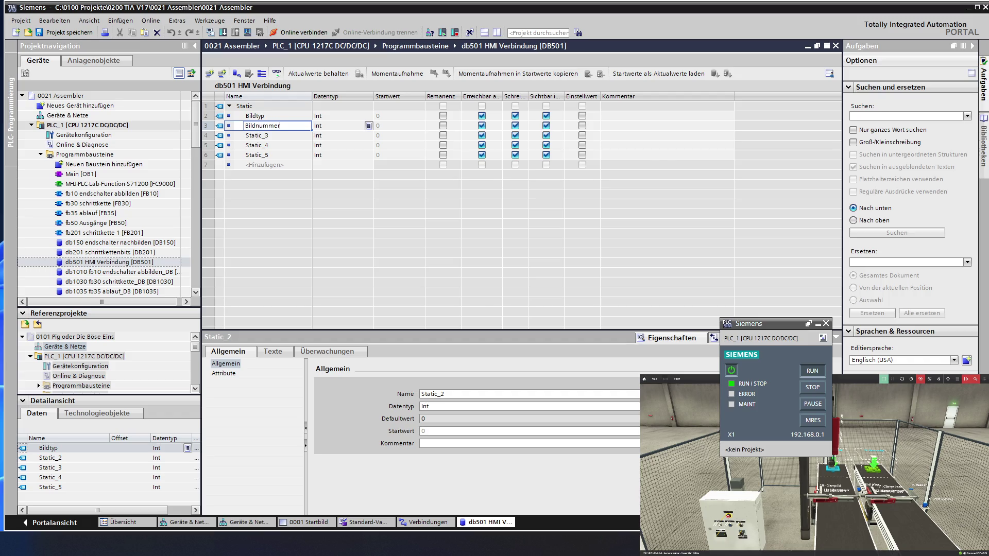
pyautogui.click(281, 144)
pyautogui.write('Feldnummer')
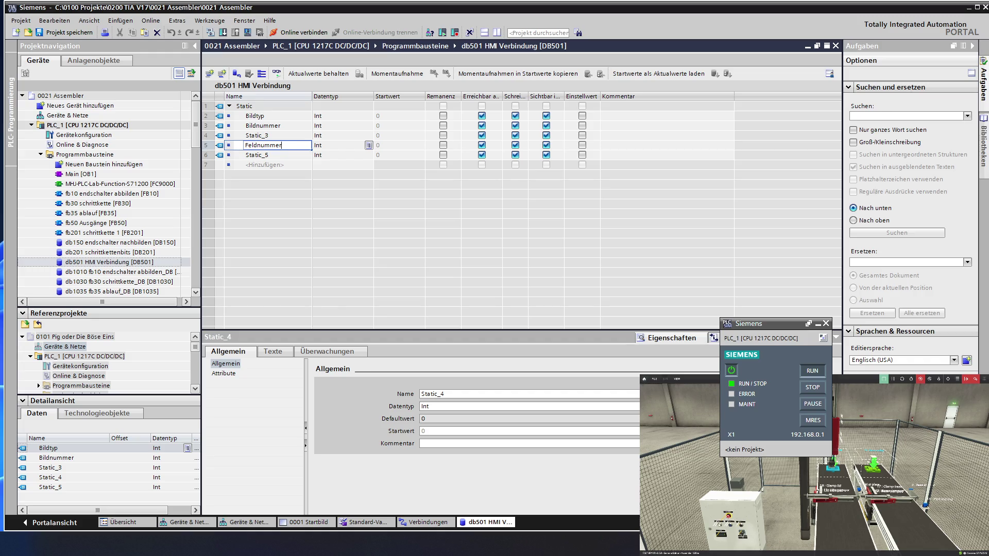
pyautogui.click(270, 116)
pyautogui.click(270, 116)
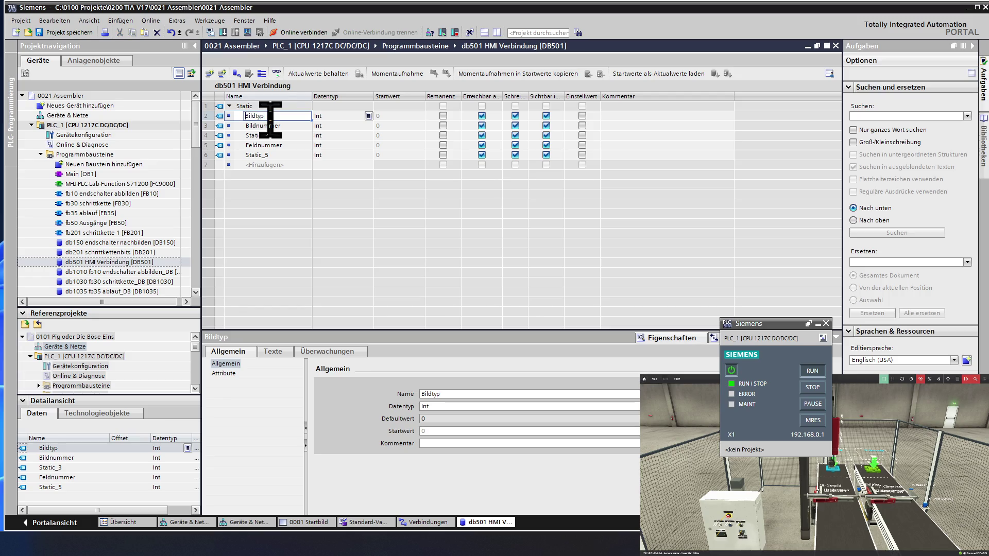
pyautogui.write('Aktueller')
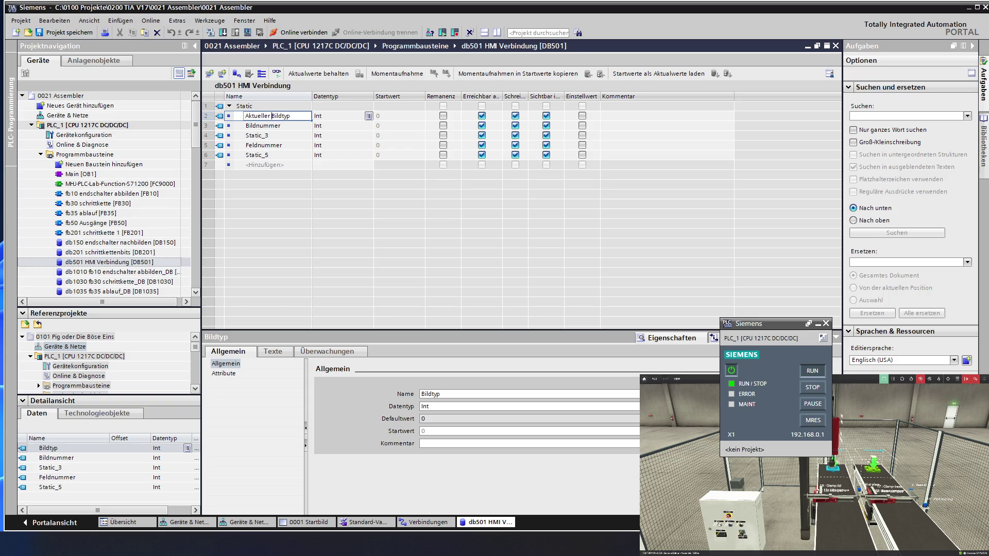
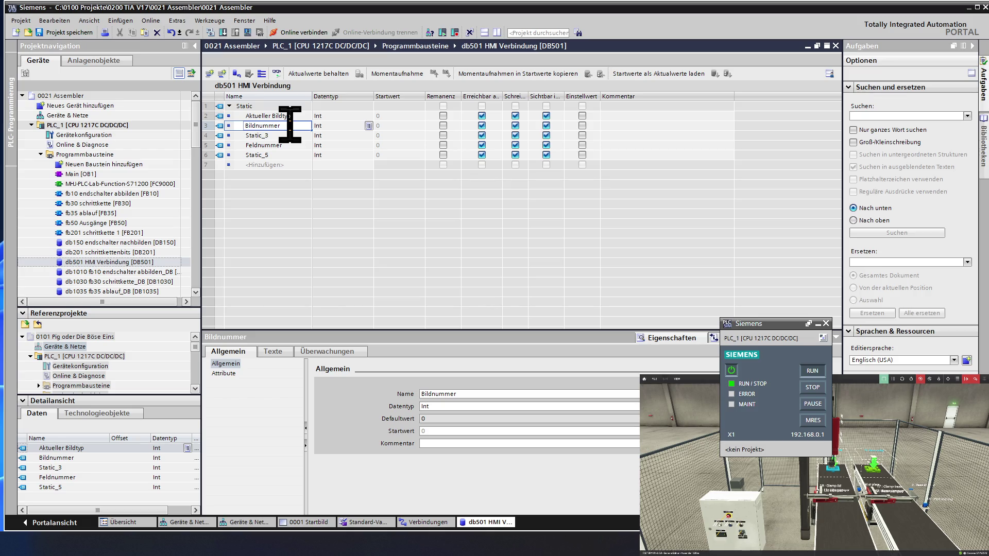
pyautogui.write('Aktueller')
# - Rename the first two DB501 tags to 'Aktueller Bildnummer' and 'Aktuelle Feldnummer'
pyautogui.press('Return')
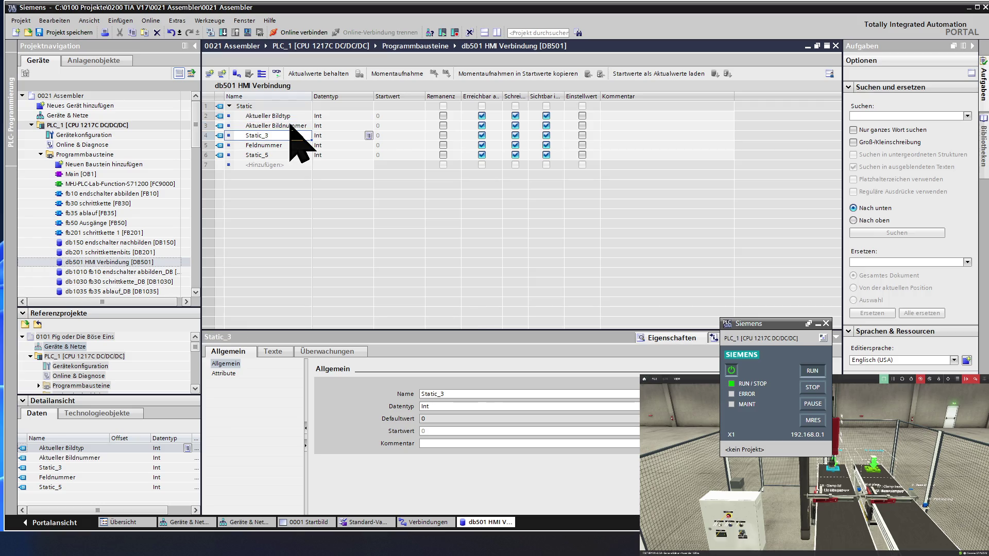
pyautogui.doubleClick(288, 145)
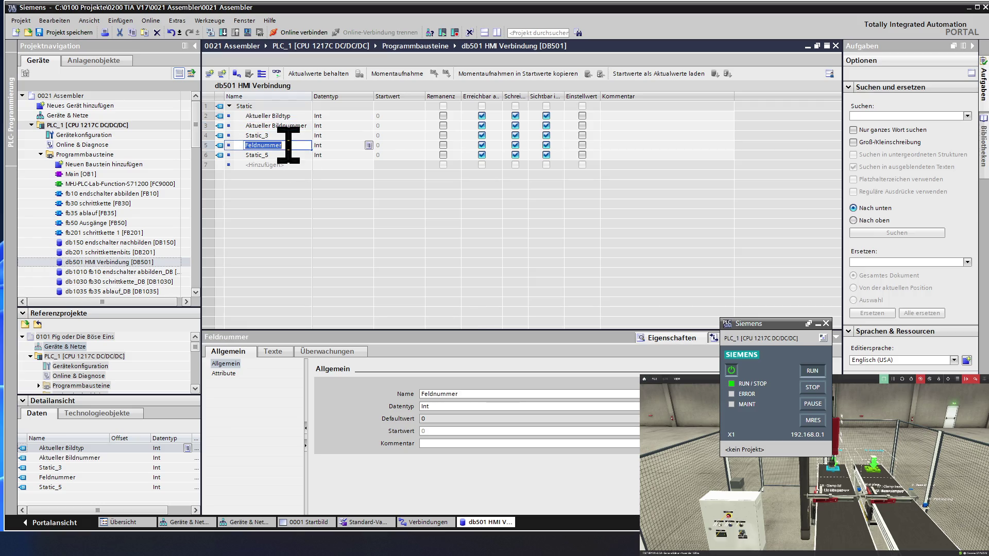
pyautogui.press('Home')
pyautogui.write('Aktuelle')
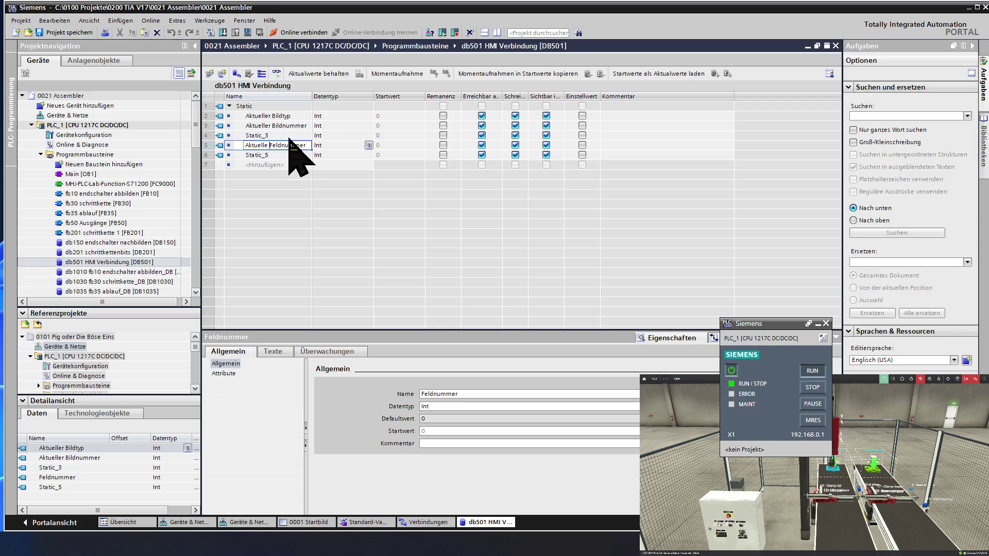
pyautogui.click(281, 126)
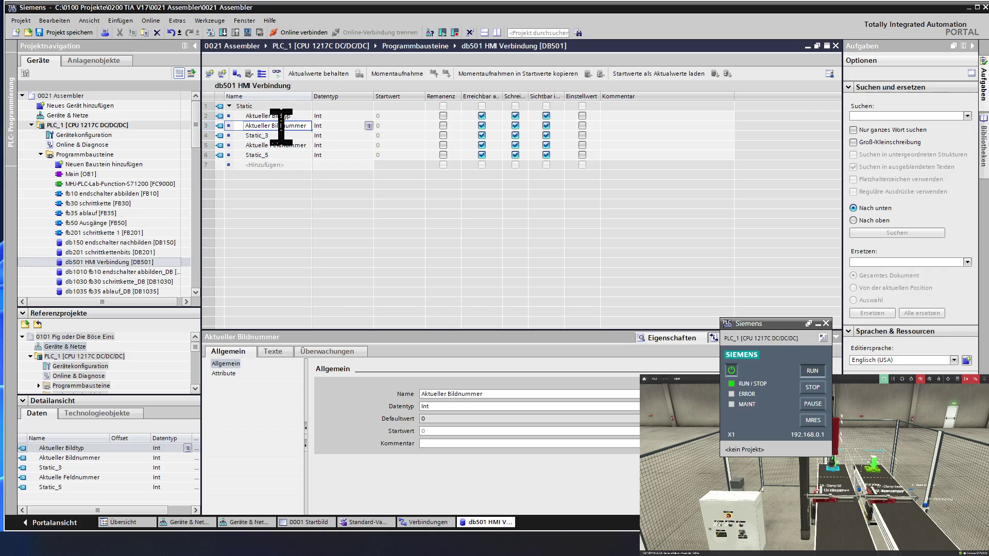
pyautogui.press('BackSpace')
# - Rename Static_3 and Static_5 to '3 Reserviert' and '5 Reserviert'
pyautogui.click(281, 134)
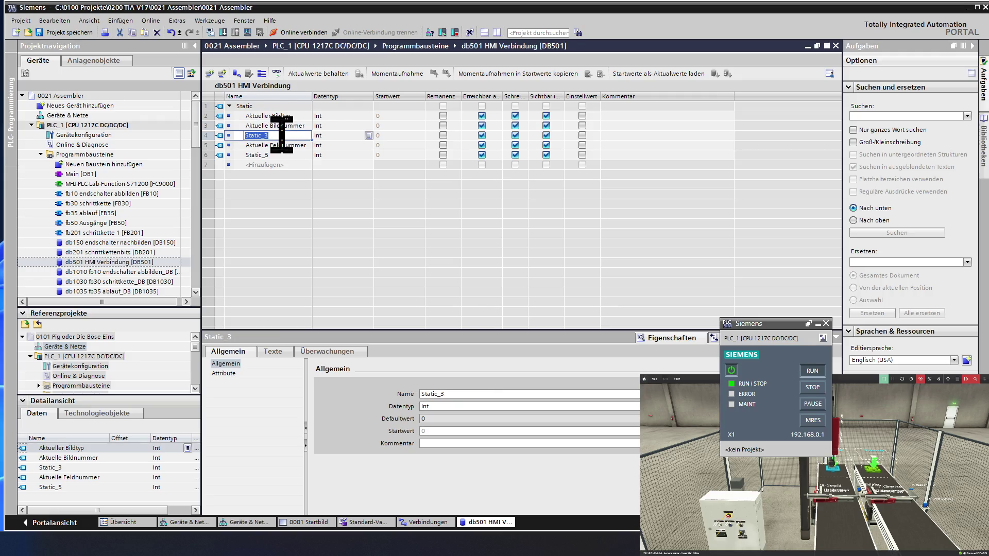
pyautogui.write('Res')
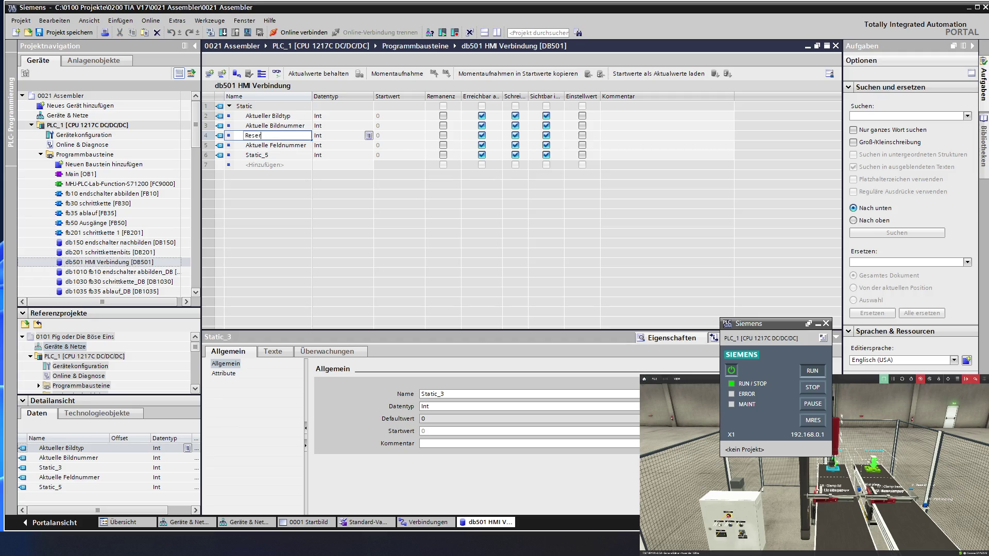
pyautogui.write('er')
pyautogui.write('3')
pyautogui.click(275, 154)
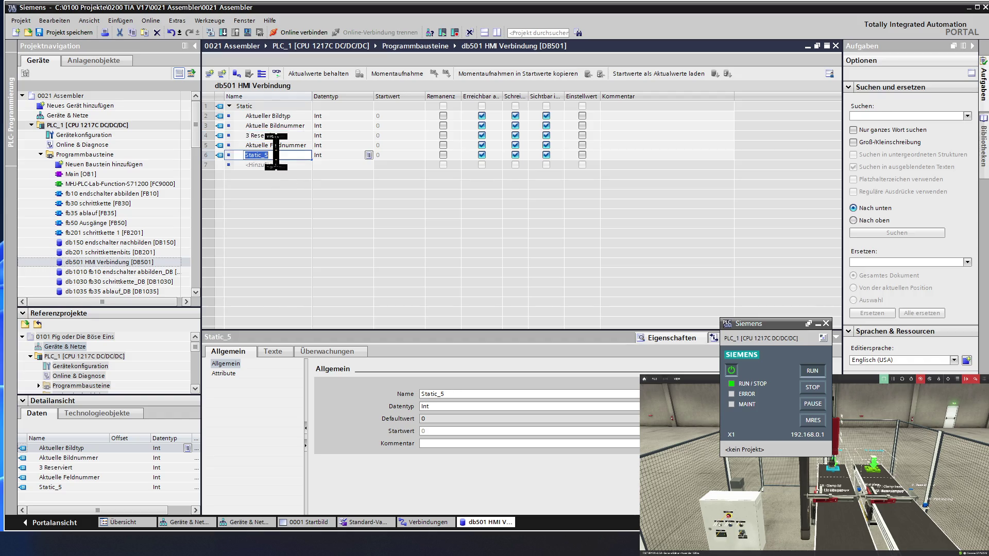
pyautogui.write('5 R')
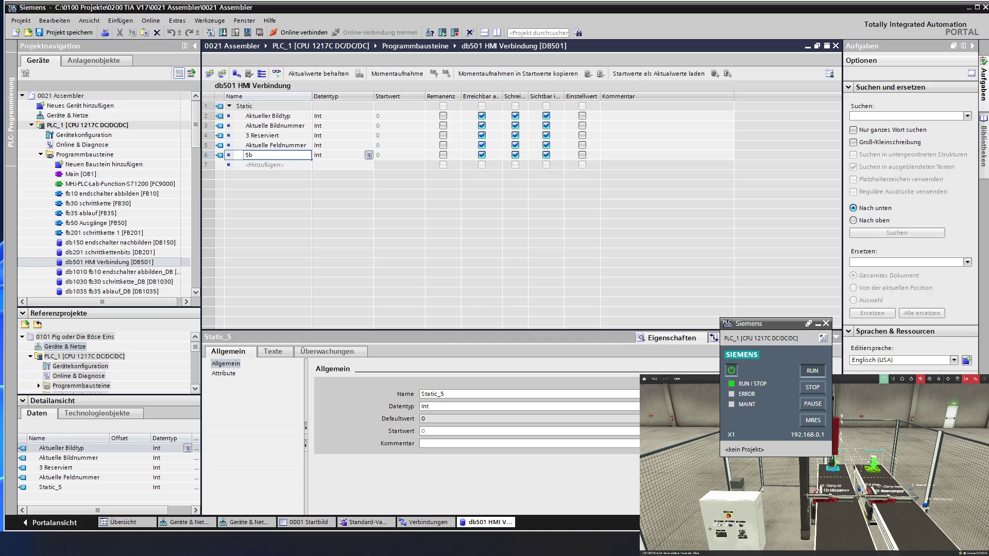
pyautogui.write('eserviert')
pyautogui.press('Return')
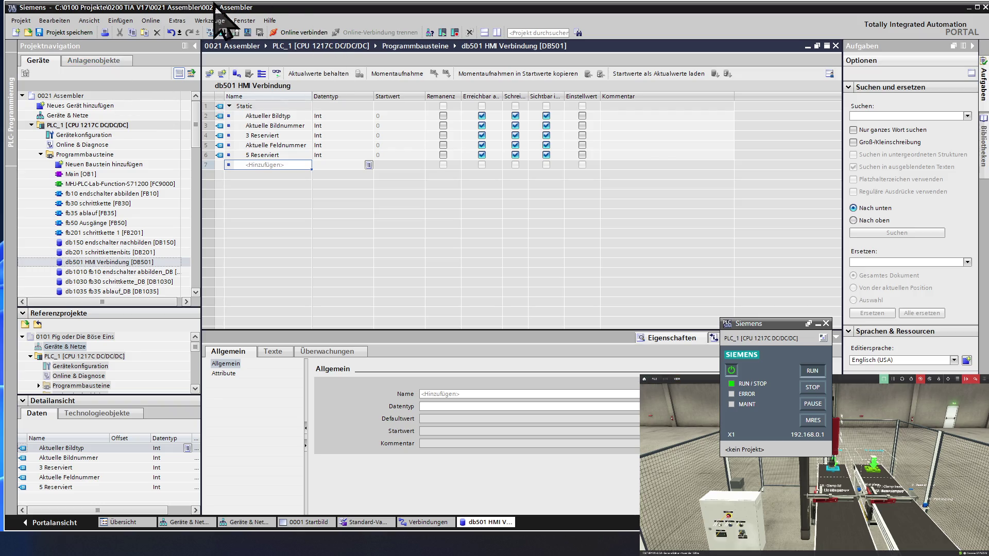
# - Save the project, then reach HMI_1's 0001 Startbild and its connections editor
pyautogui.click(69, 32)
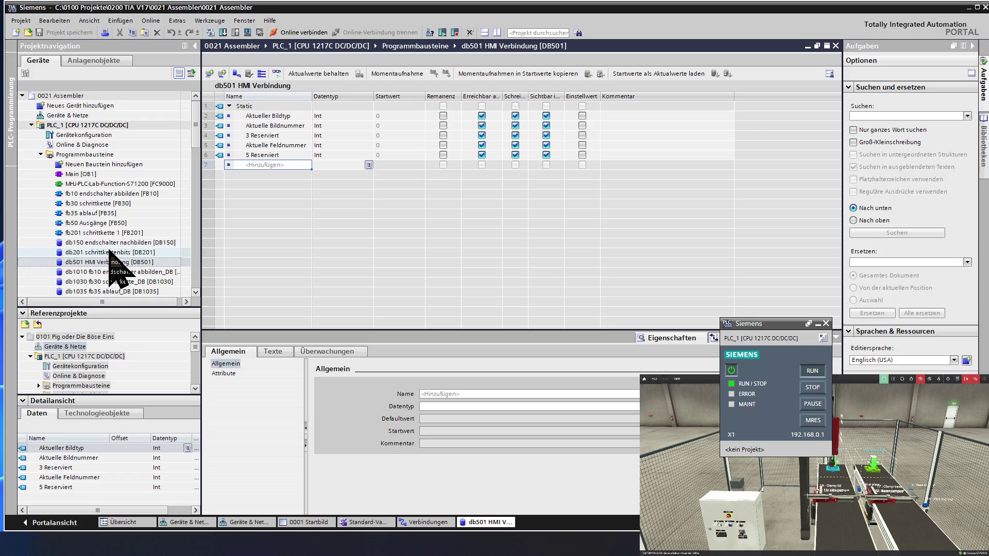
pyautogui.click(109, 250)
pyautogui.scroll(-10, 108, 251)
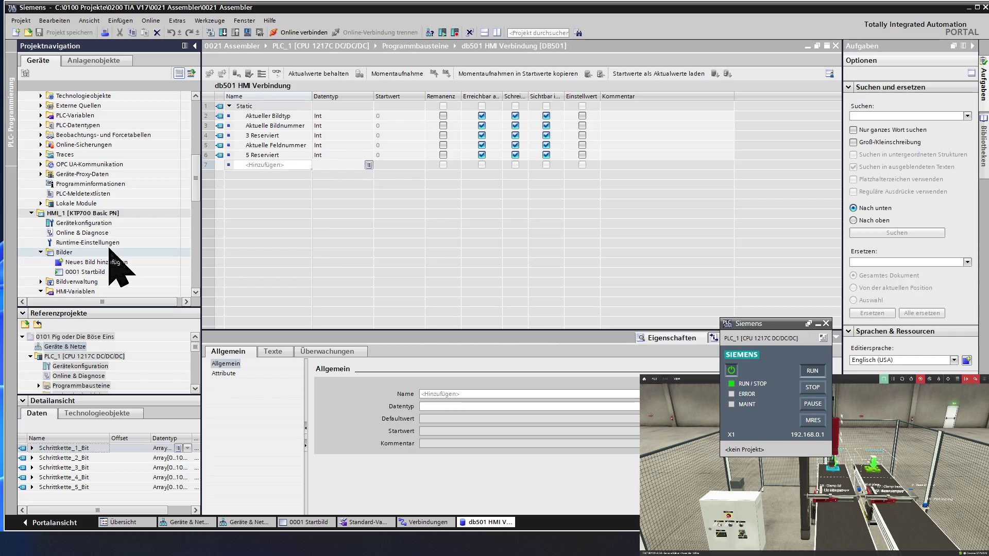
pyautogui.doubleClick(109, 272)
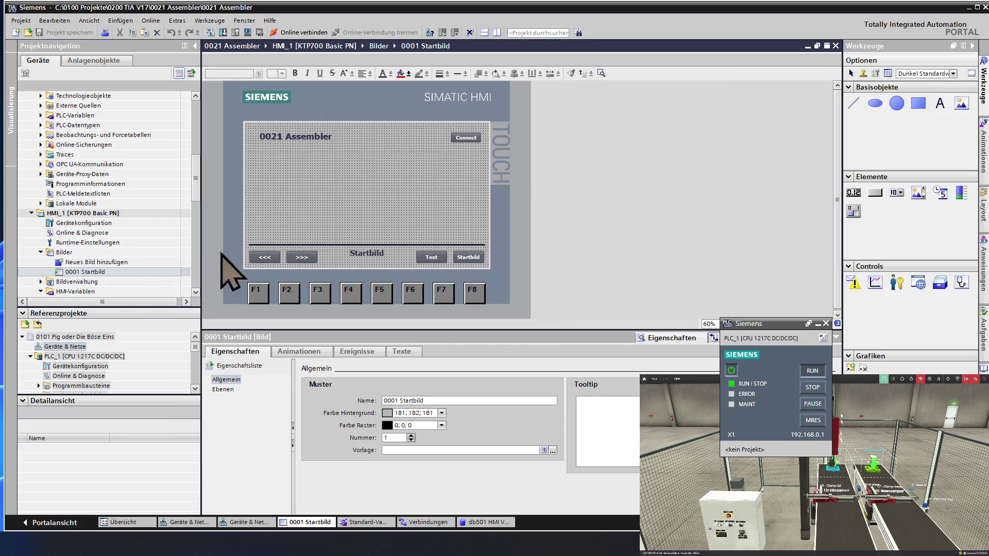
pyautogui.click(87, 262)
pyautogui.scroll(-2, 85, 262)
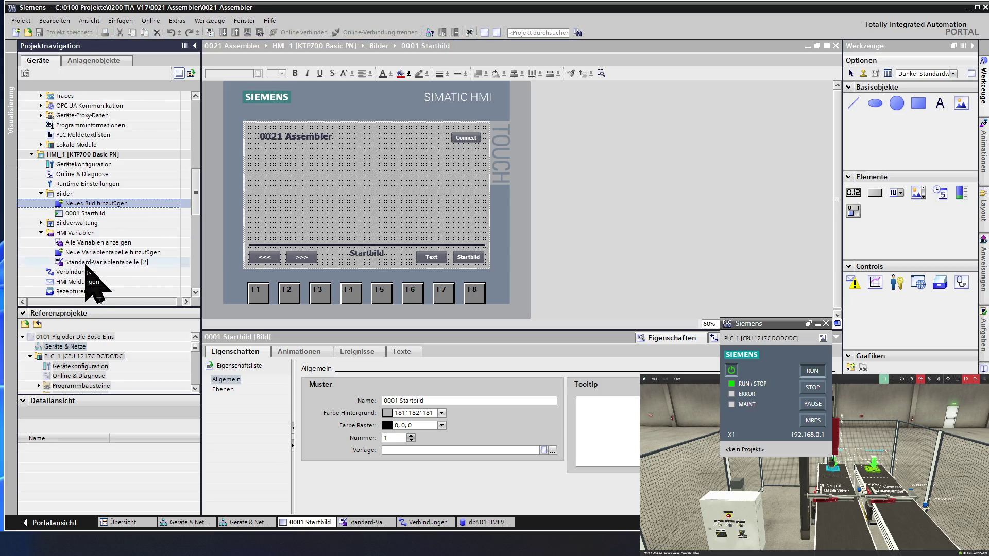
pyautogui.doubleClick(87, 274)
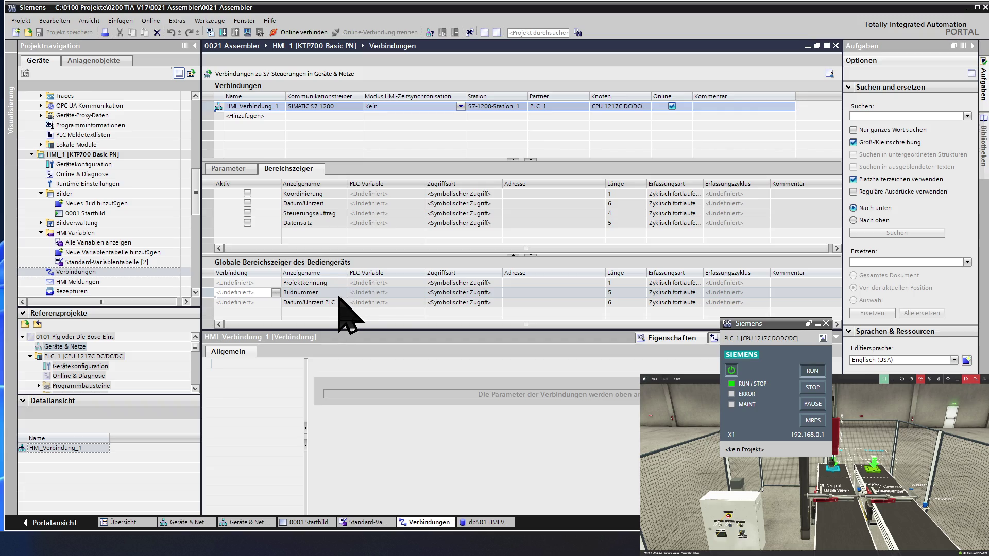
# - Select the Bildnummer global area pointer and reach its Verbindung selection list
pyautogui.click(394, 294)
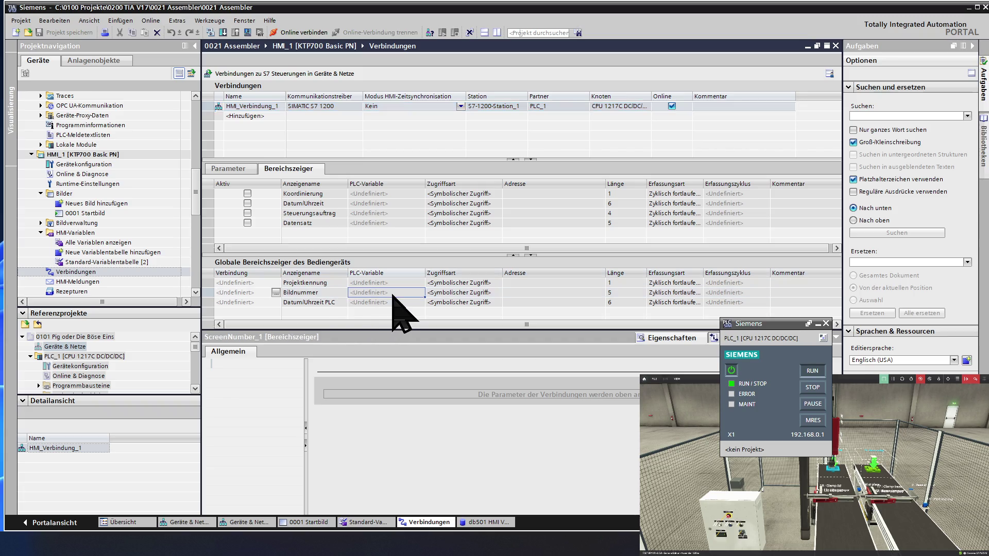
pyautogui.click(457, 294)
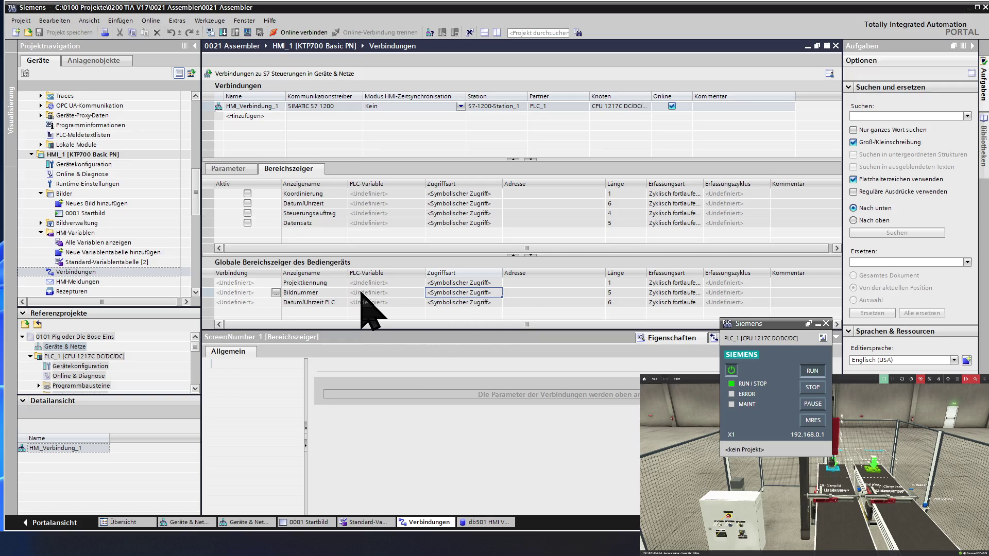
pyautogui.click(255, 293)
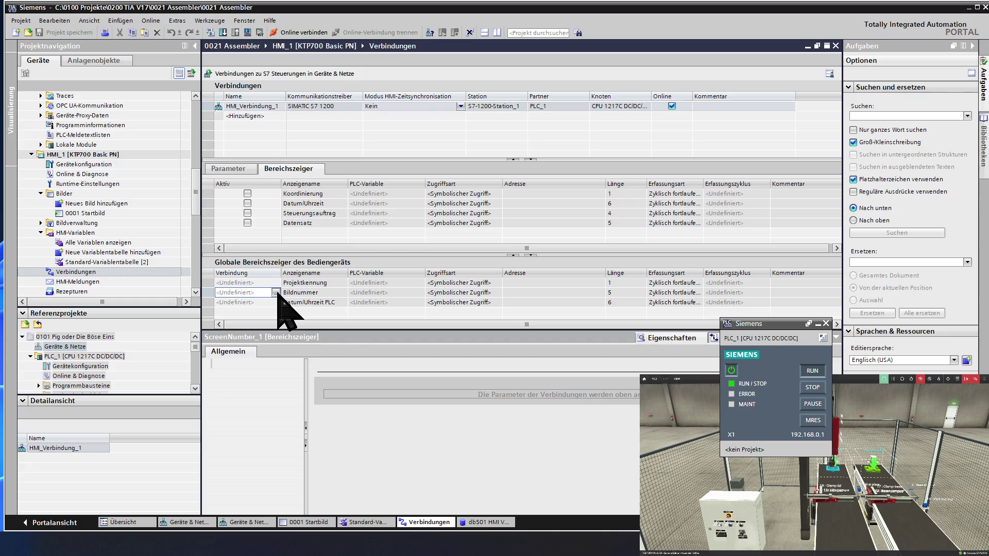
pyautogui.click(276, 293)
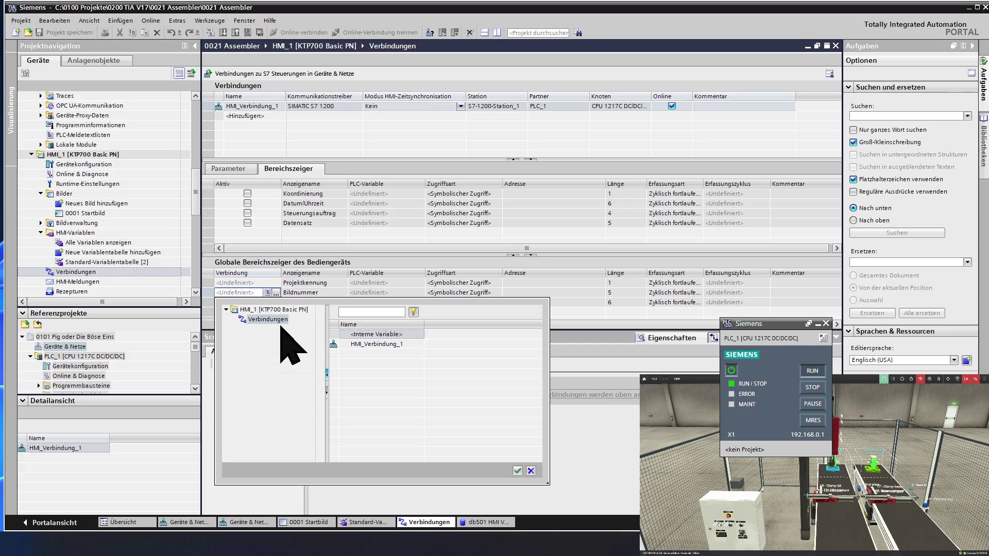
# - Assign HMI_Verbindung_1 of HMI_1 as the Bildnummer pointer's connection
pyautogui.click(278, 321)
pyautogui.click(350, 346)
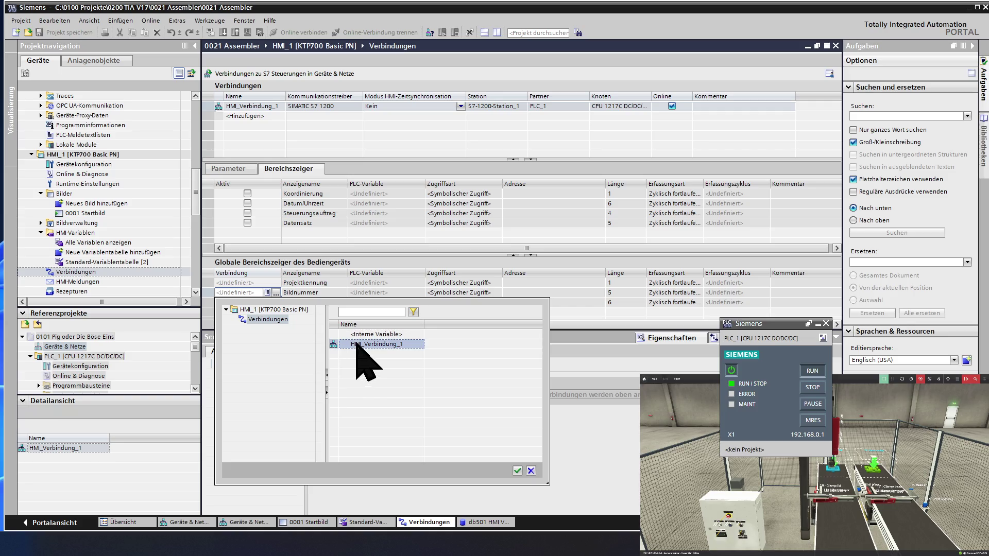
pyautogui.doubleClick(355, 345)
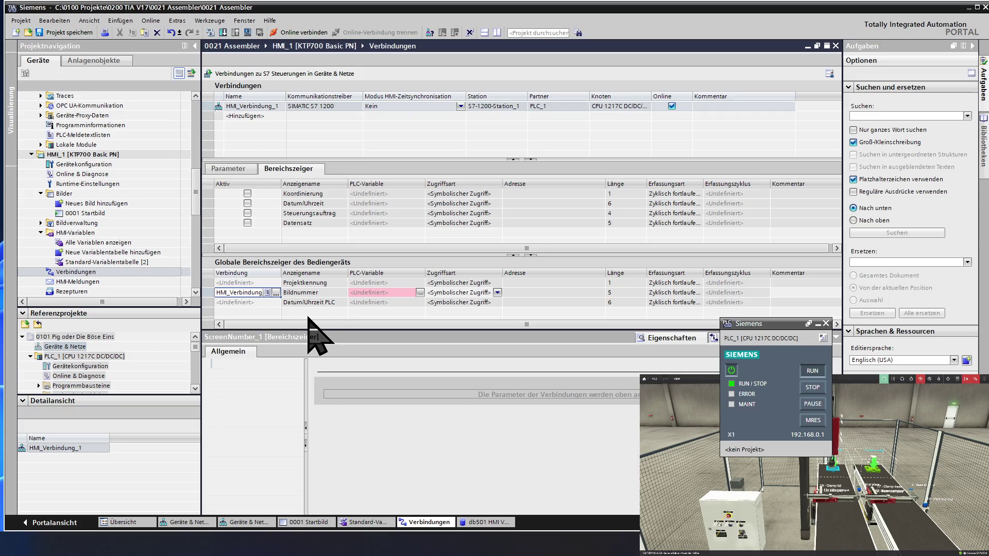
pyautogui.click(384, 293)
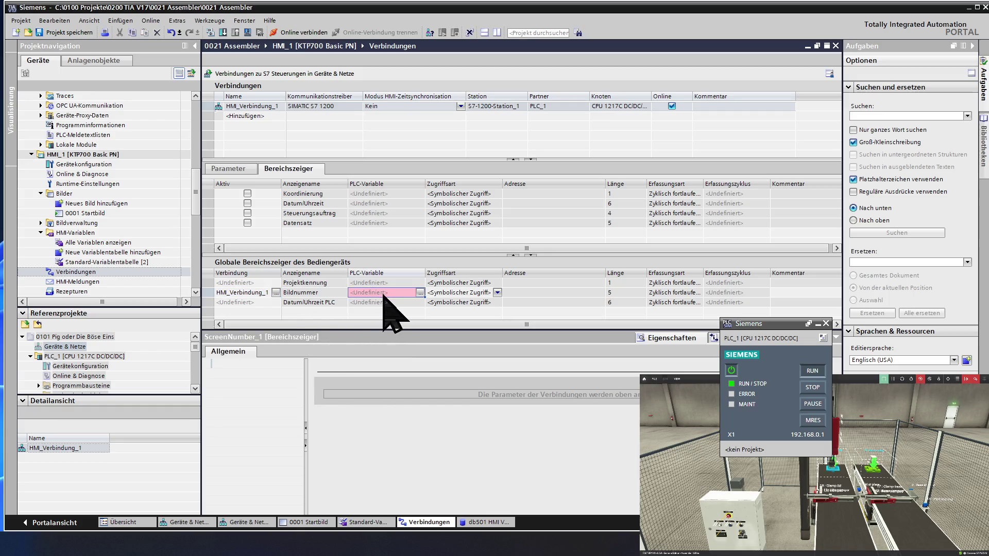
pyautogui.click(420, 293)
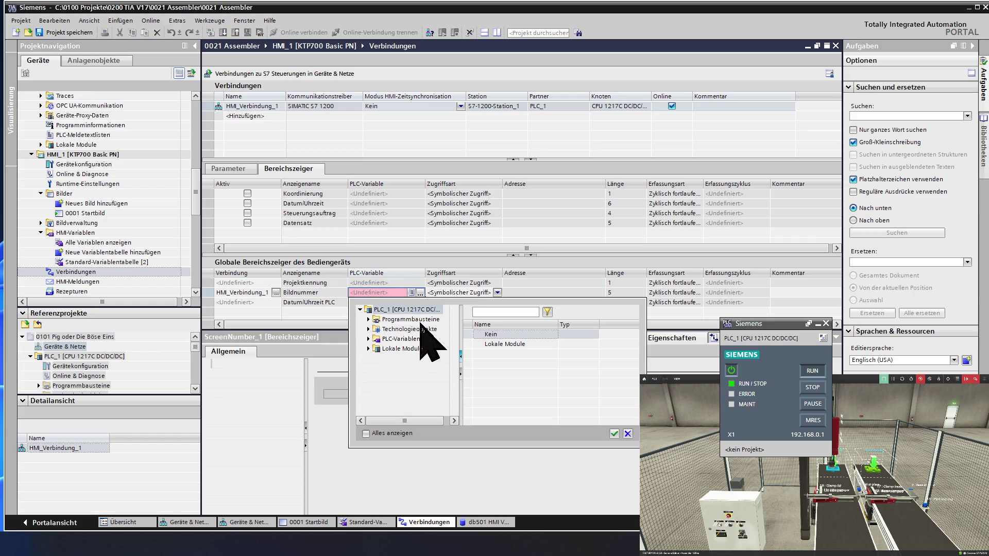
pyautogui.doubleClick(419, 319)
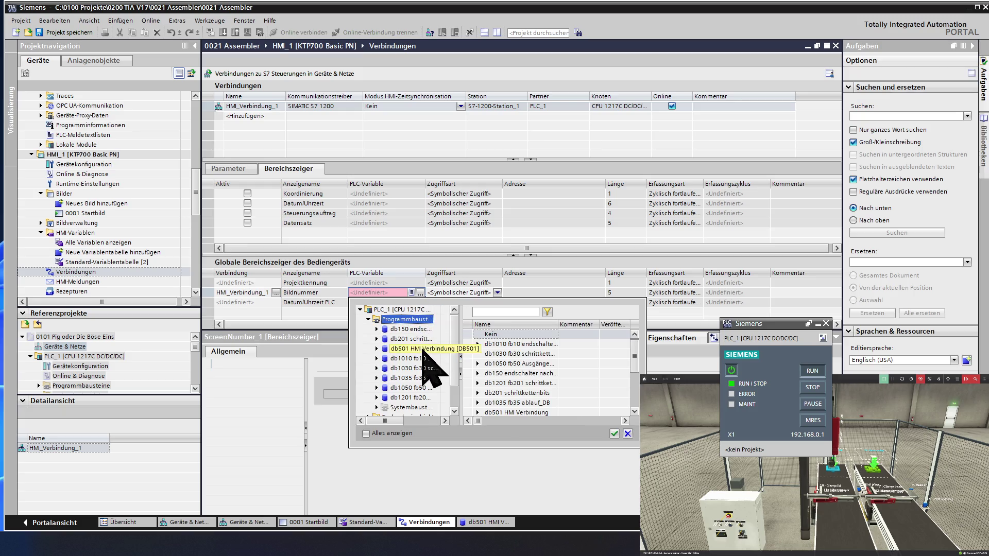
pyautogui.click(423, 350)
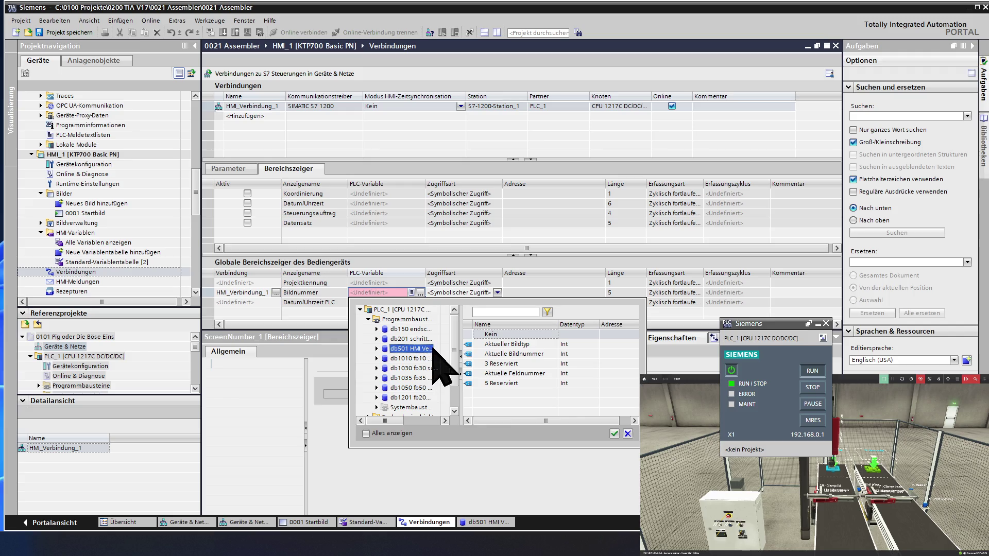
pyautogui.doubleClick(510, 354)
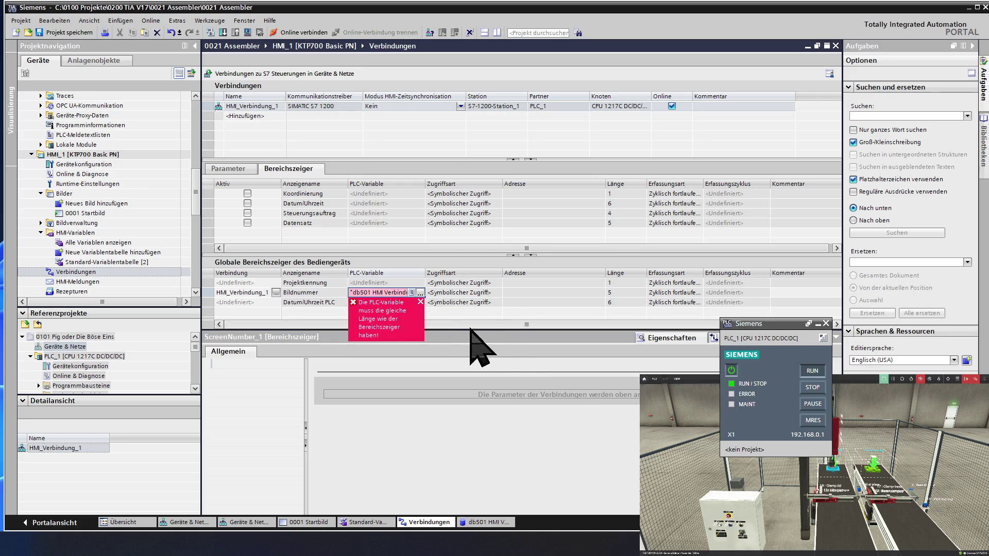
pyautogui.click(389, 280)
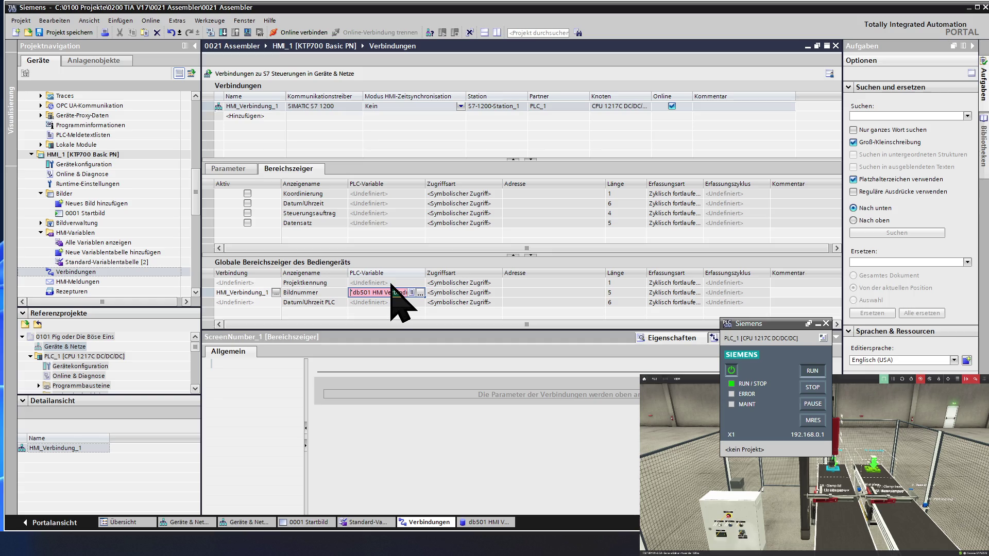
pyautogui.click(453, 293)
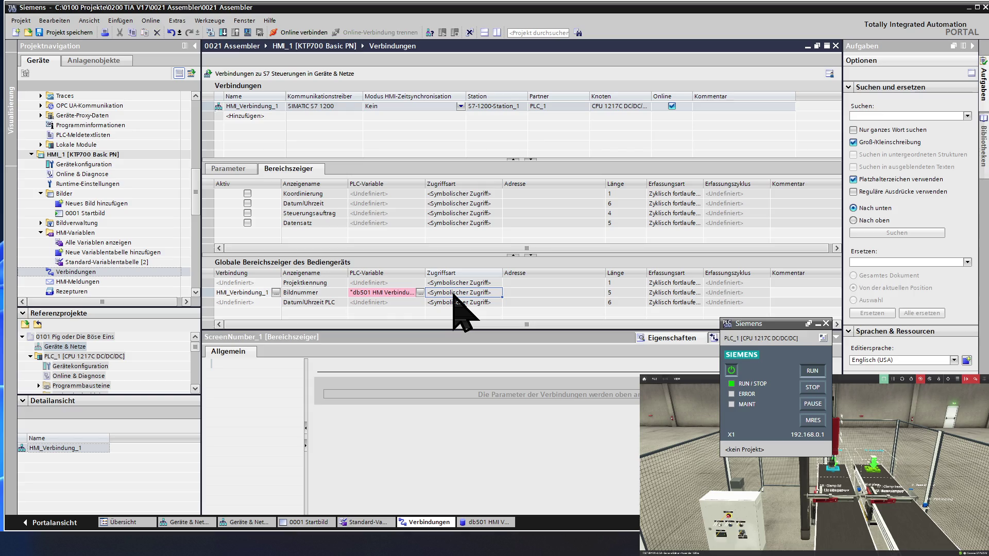
pyautogui.click(403, 292)
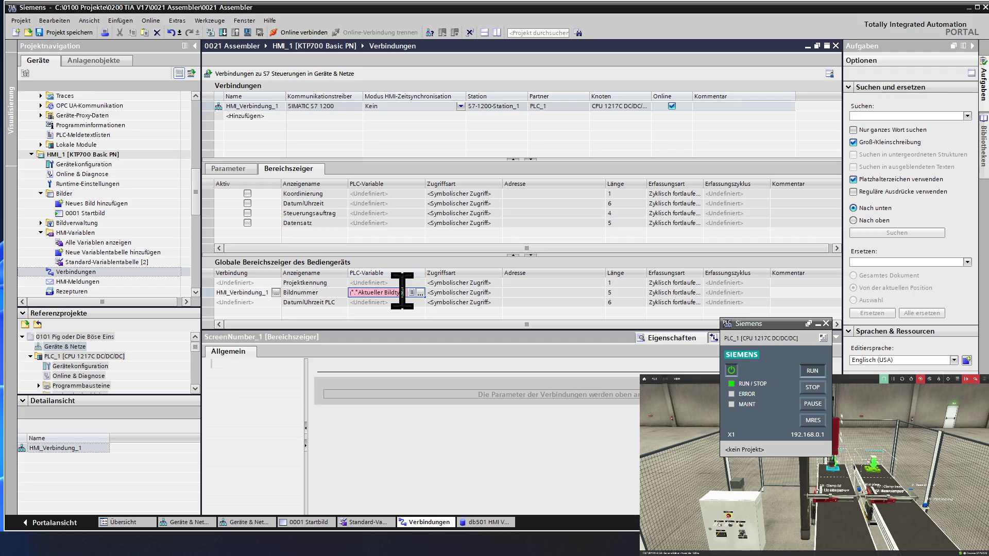
pyautogui.write('d')
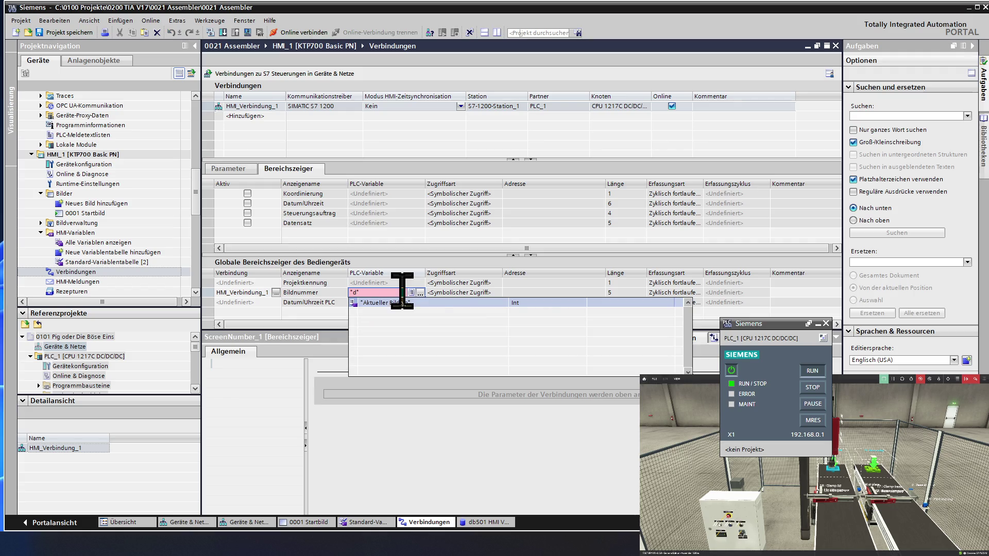
pyautogui.press('BackSpace')
pyautogui.press('BackSpace')
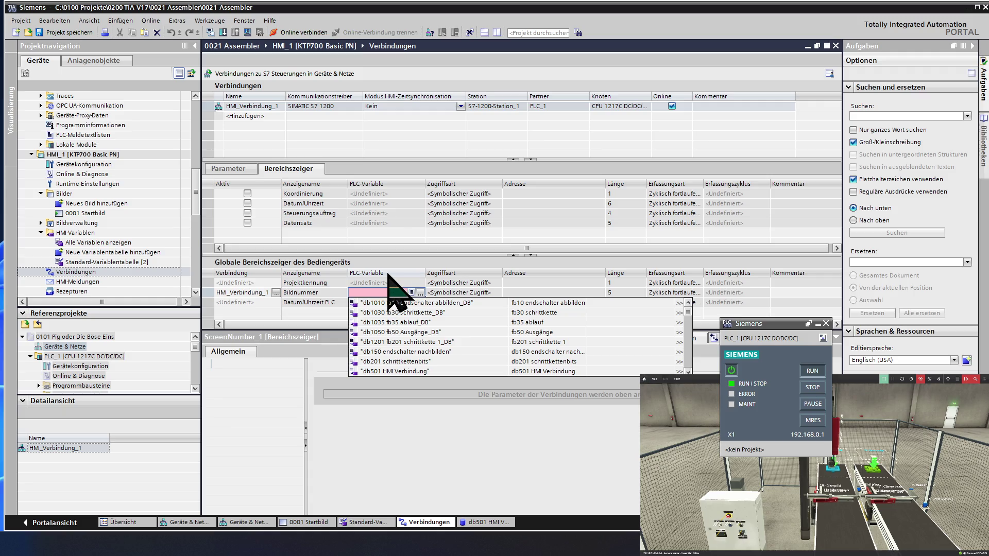
pyautogui.click(391, 282)
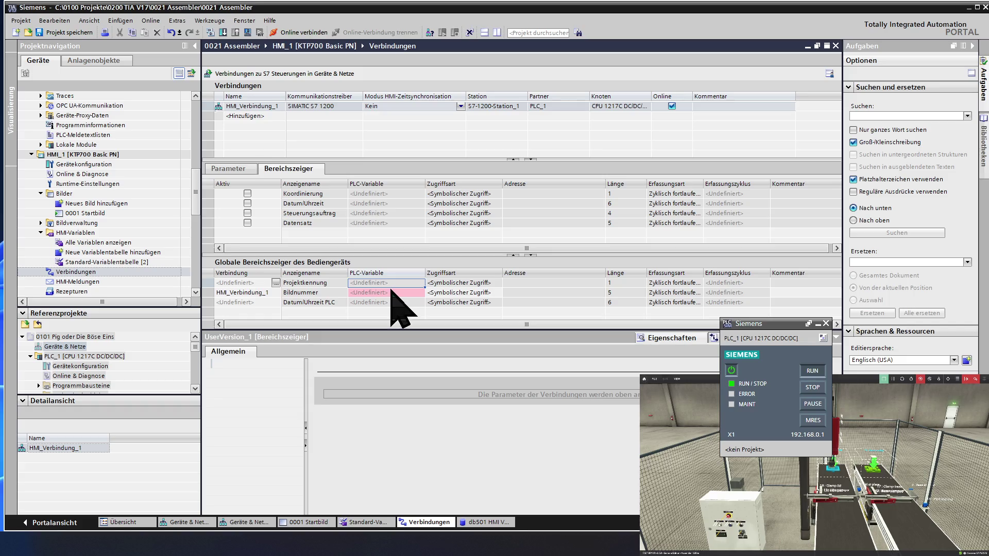
# - Set the Bildnummer pointer's Zugriffsart to <Absoluter Zugriff>
pyautogui.click(452, 292)
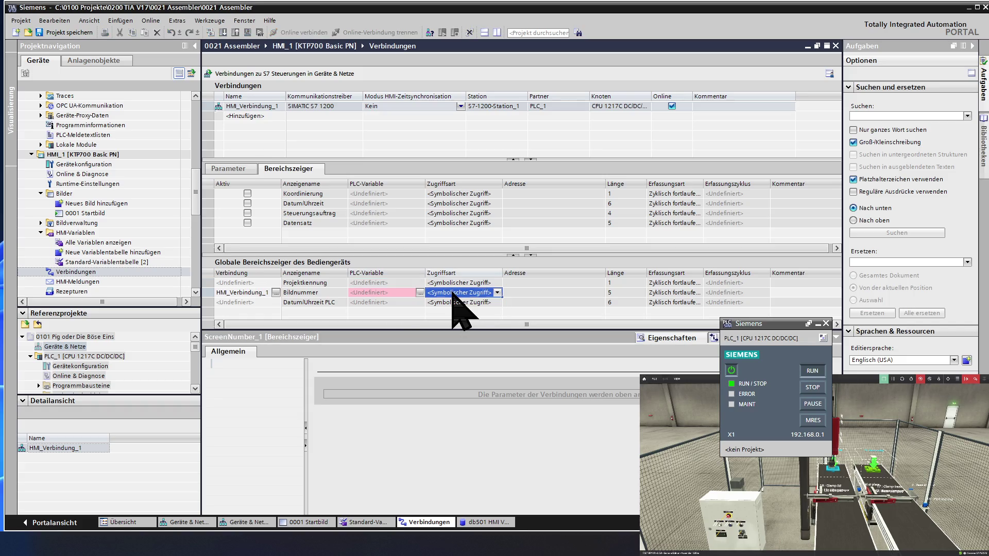
pyautogui.click(452, 292)
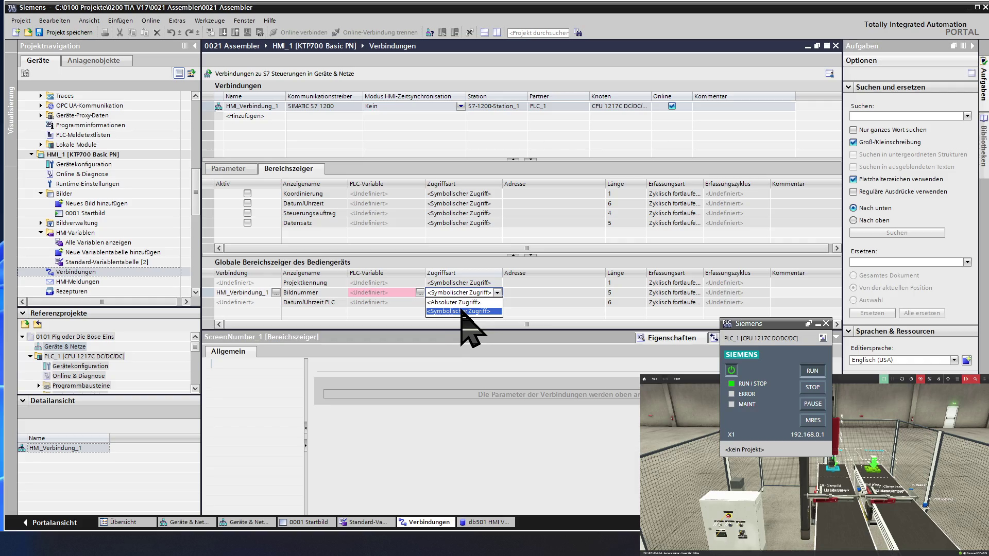
pyautogui.click(461, 303)
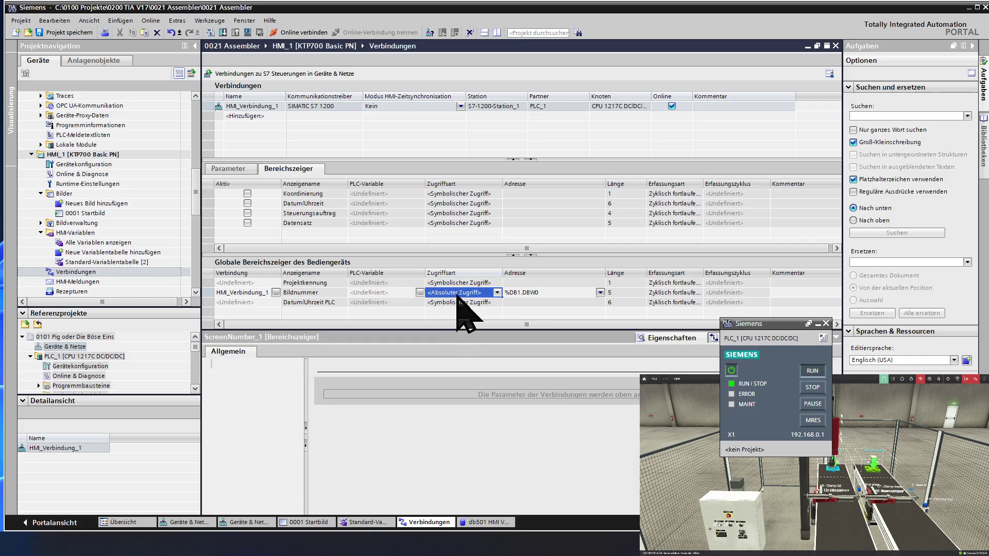
# - Change the Bildnummer address from %DB1.DBW0 to %DB501.DBW0
pyautogui.click(541, 293)
pyautogui.click(545, 293)
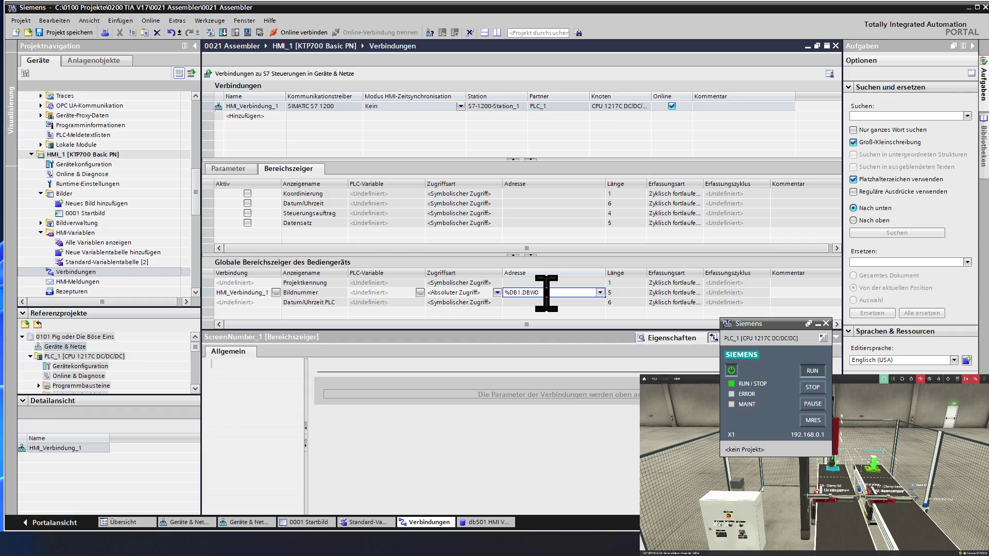
pyautogui.press('BackSpace')
pyautogui.write('501')
pyautogui.click(450, 303)
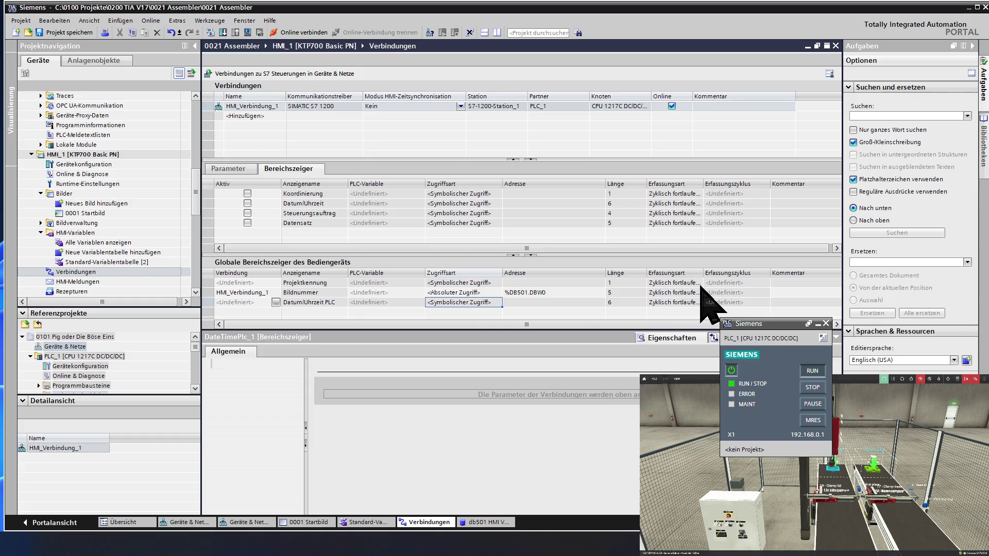
# - Check the Bildnummer acquisition cycle and its length of 5
pyautogui.click(731, 294)
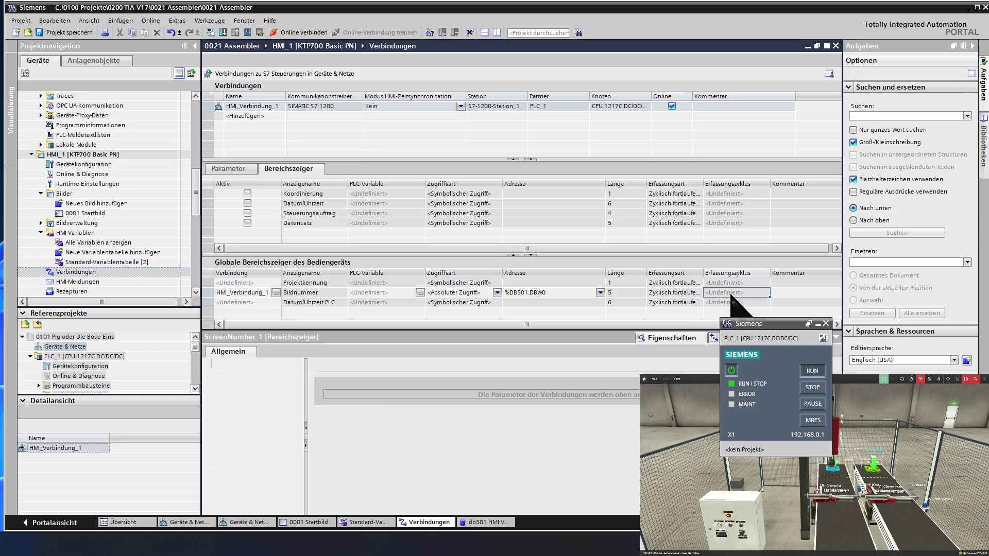
pyautogui.click(730, 302)
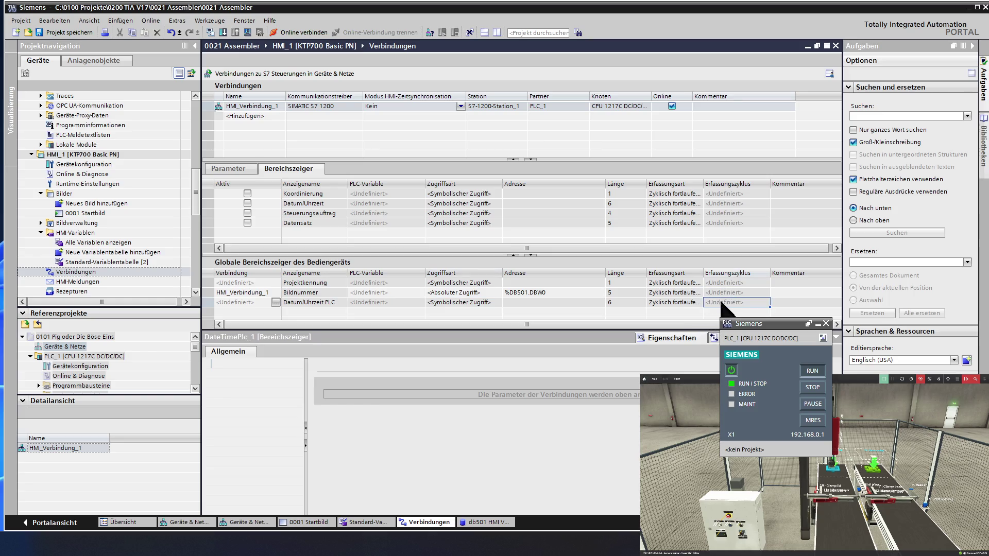
pyautogui.click(620, 293)
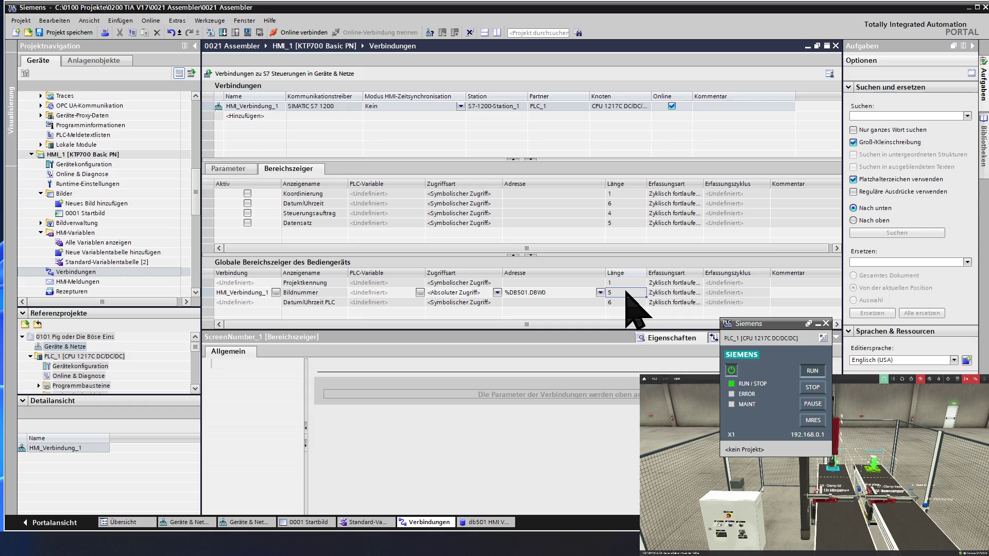
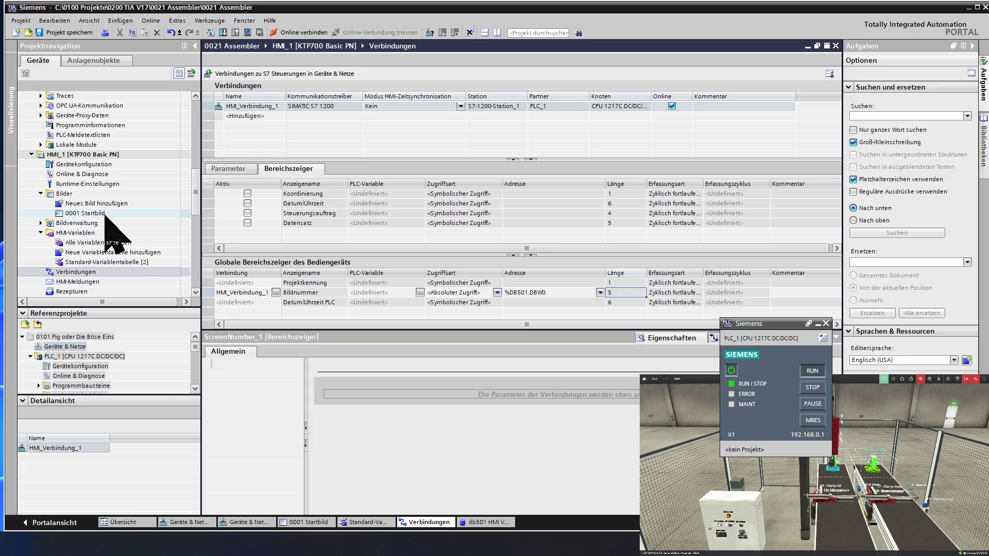
# - Add a new HMI screen and rename it from Bild_1 to '0002 Menü'
pyautogui.doubleClick(109, 203)
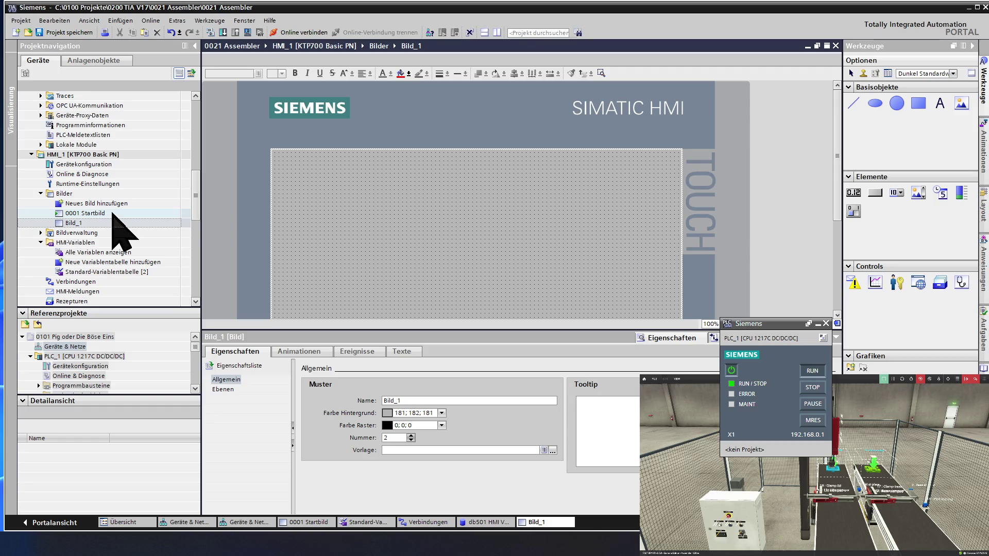
pyautogui.doubleClick(98, 224)
pyautogui.click(98, 223)
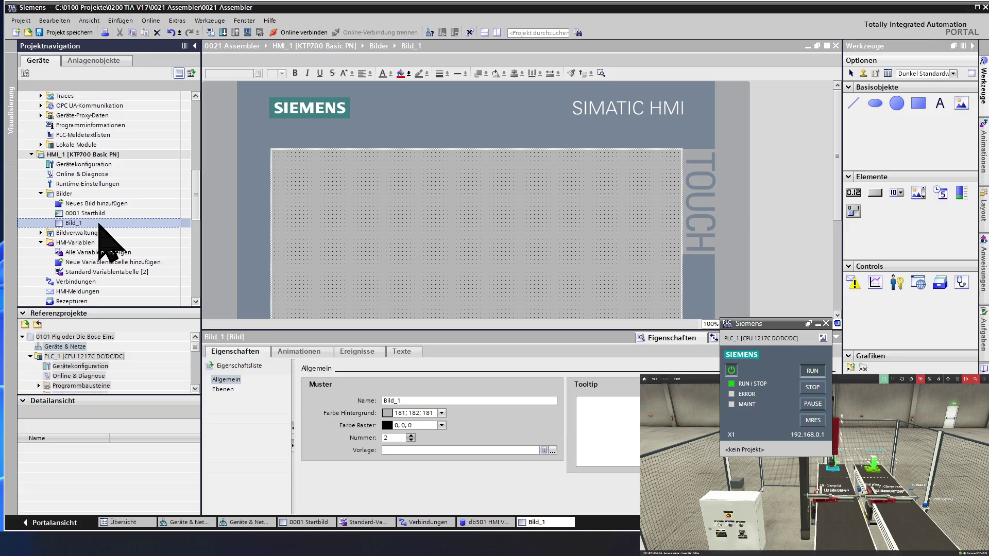
pyautogui.click(98, 223)
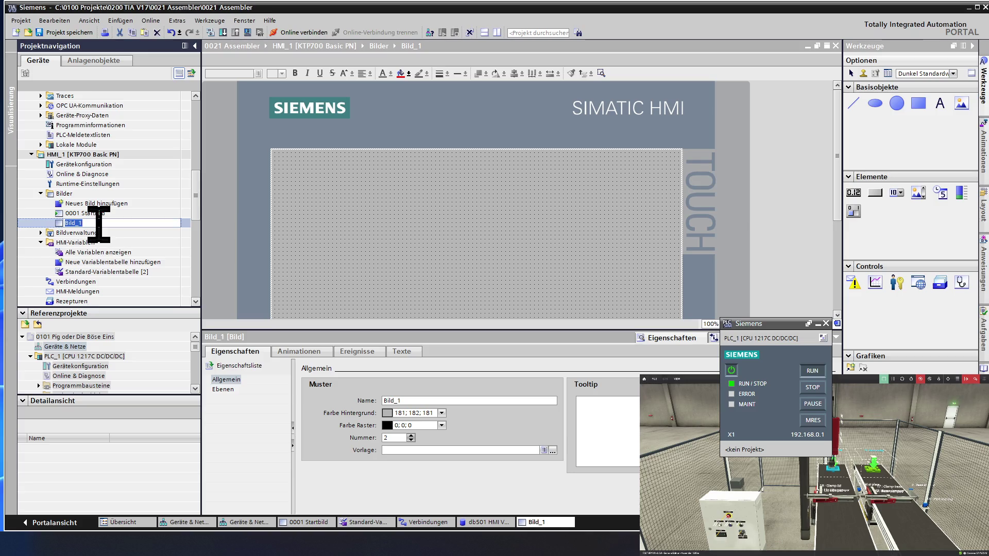
pyautogui.write('02 Menü')
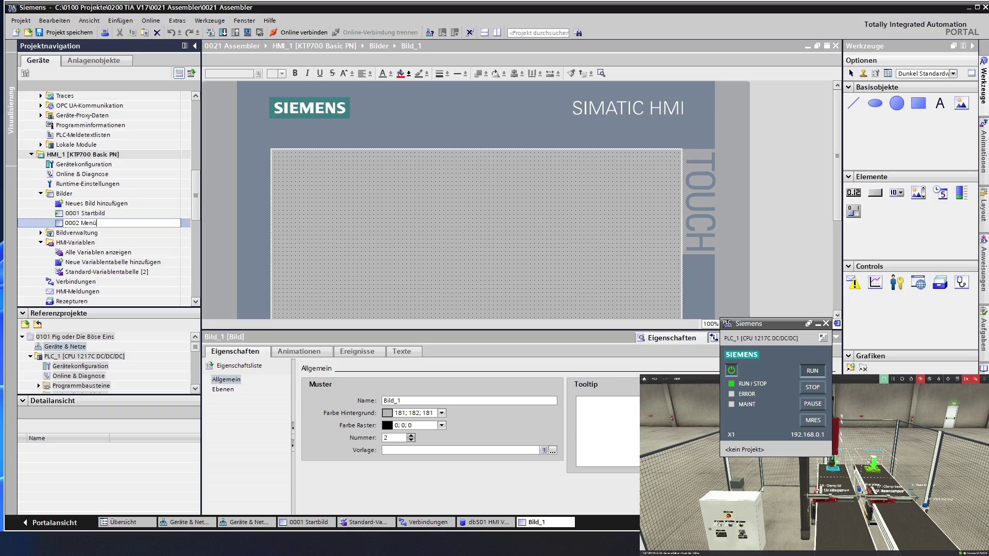
pyautogui.press('Return')
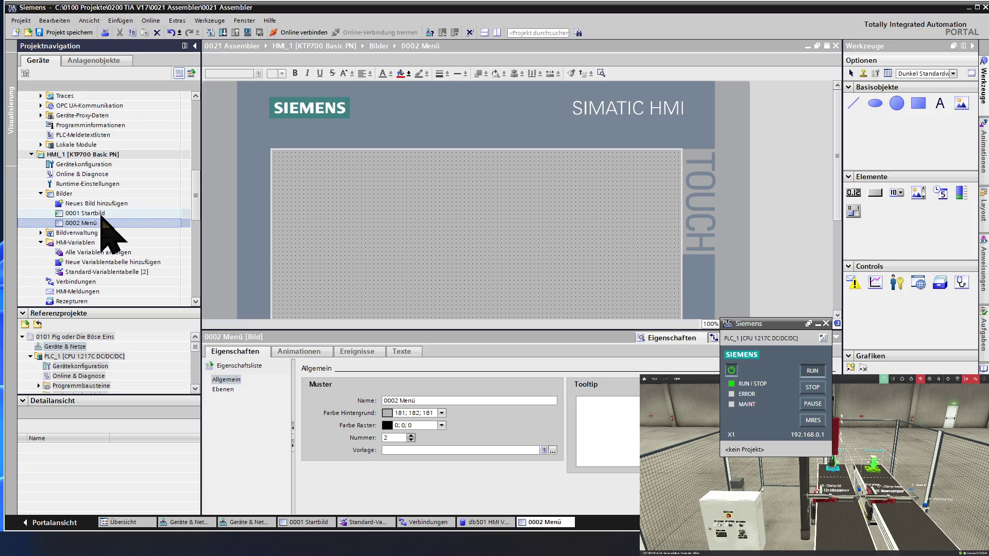
# - Return to the 0001 Startbild screen for editing
pyautogui.click(100, 215)
pyautogui.doubleClick(101, 215)
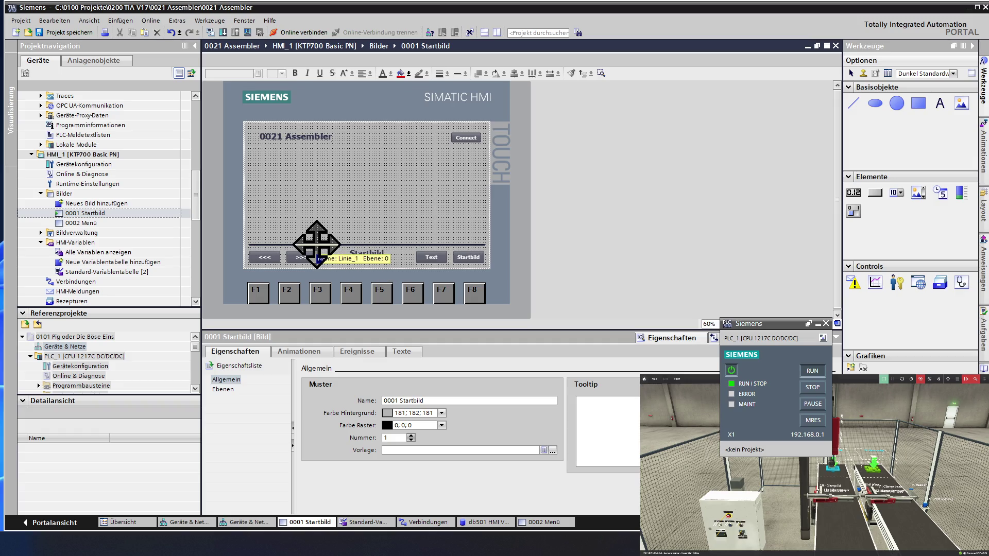
# - Multi-select the divider line, <<< and >>> buttons, Startbild label and Startbild button
pyautogui.click(317, 244)
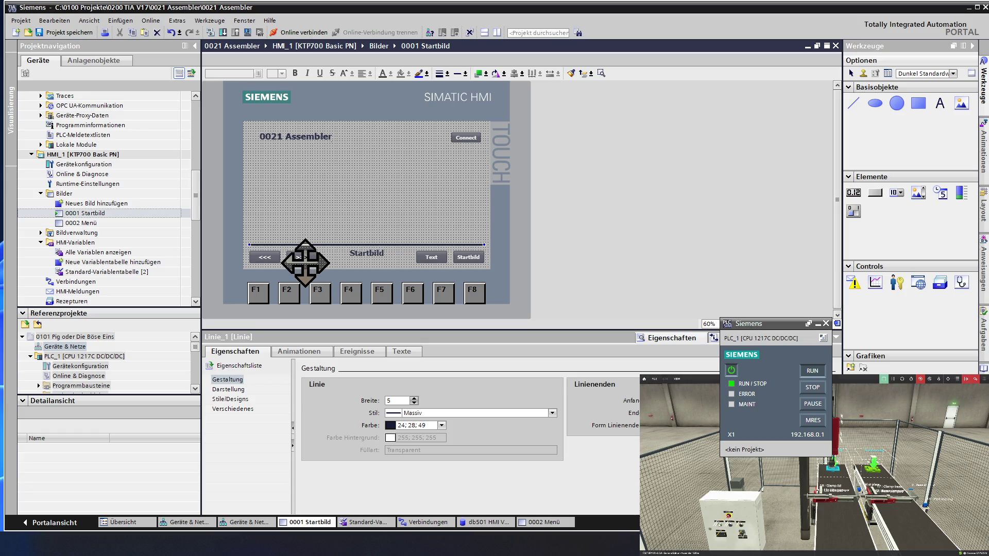
pyautogui.click(263, 259)
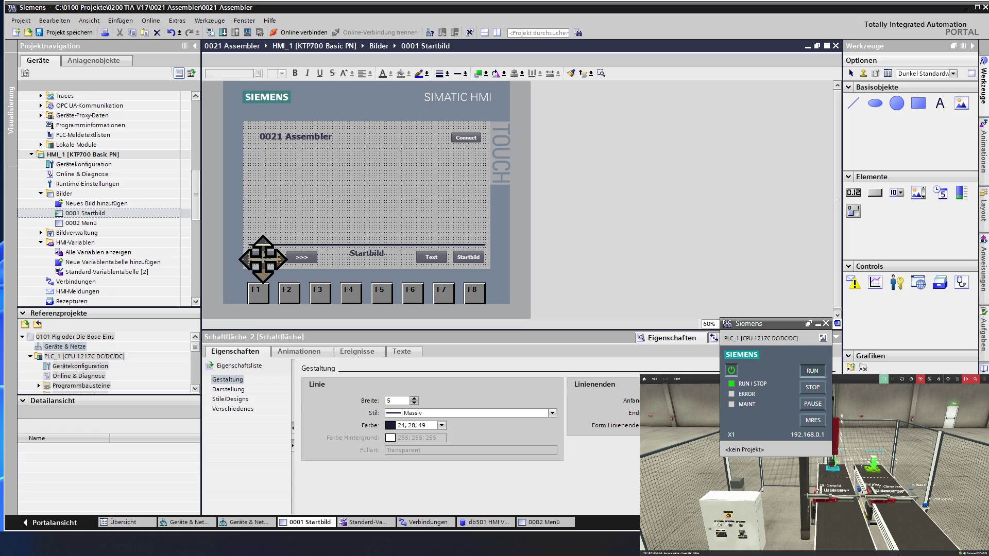
pyautogui.click(298, 257)
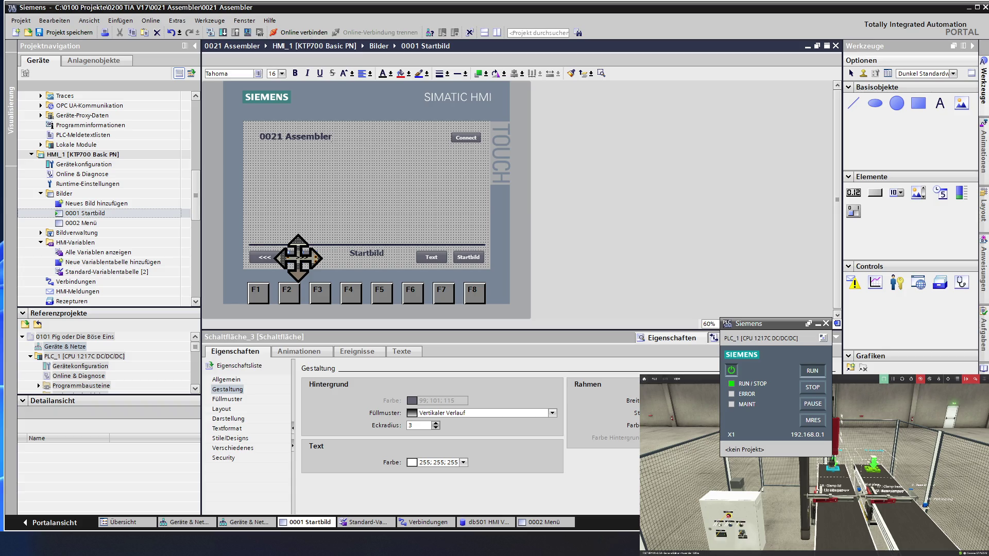
pyautogui.click(267, 245)
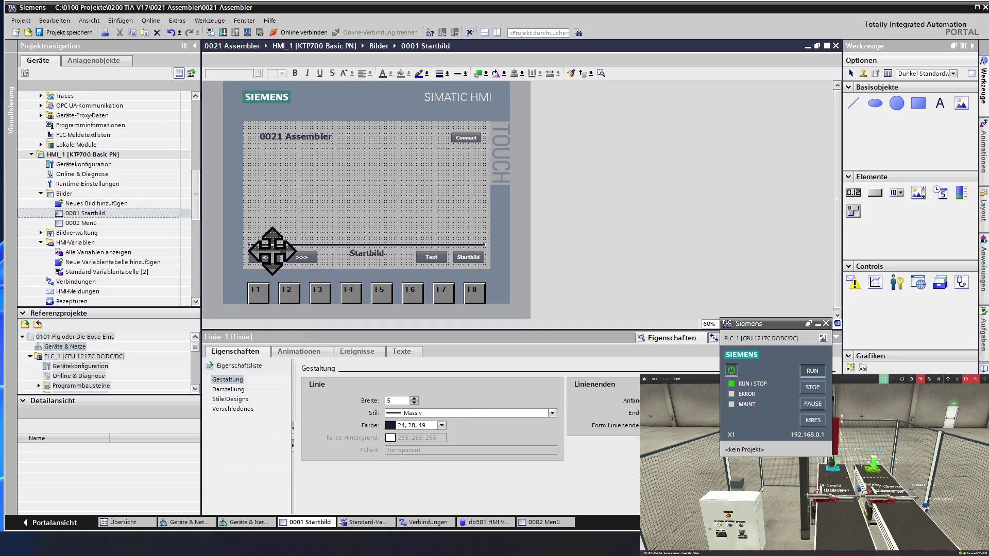
pyautogui.keyDown('ctrl'); pyautogui.click(264, 257); pyautogui.keyUp('ctrl')
pyautogui.keyDown('ctrl'); pyautogui.click(301, 257); pyautogui.keyUp('ctrl')
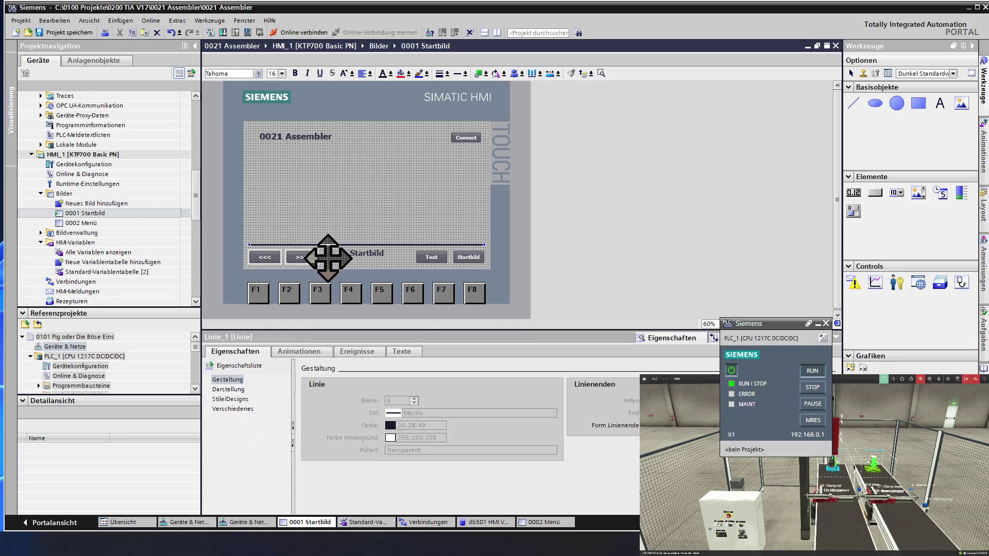
pyautogui.keyDown('ctrl'); pyautogui.click(371, 254); pyautogui.keyUp('ctrl')
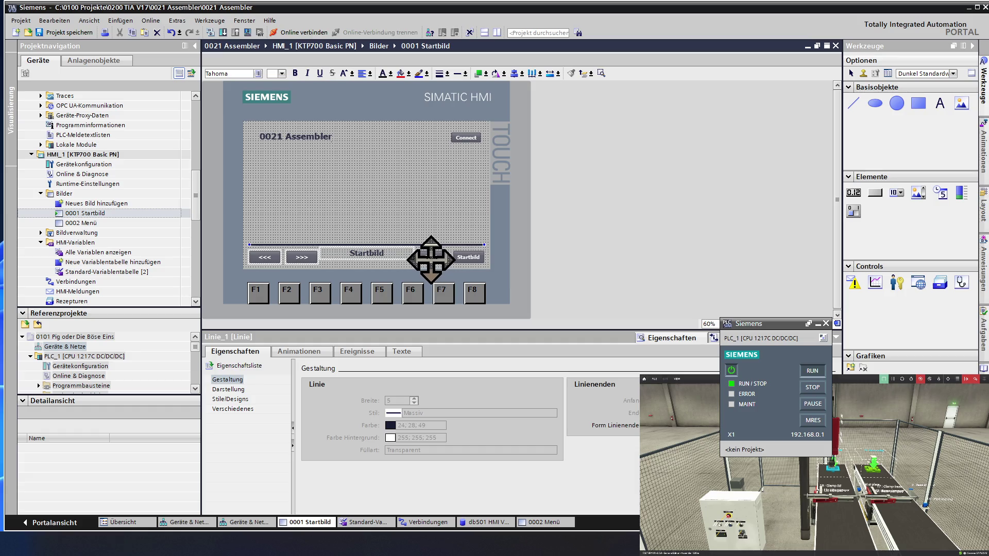
pyautogui.keyDown('ctrl'); pyautogui.click(463, 263); pyautogui.keyUp('ctrl')
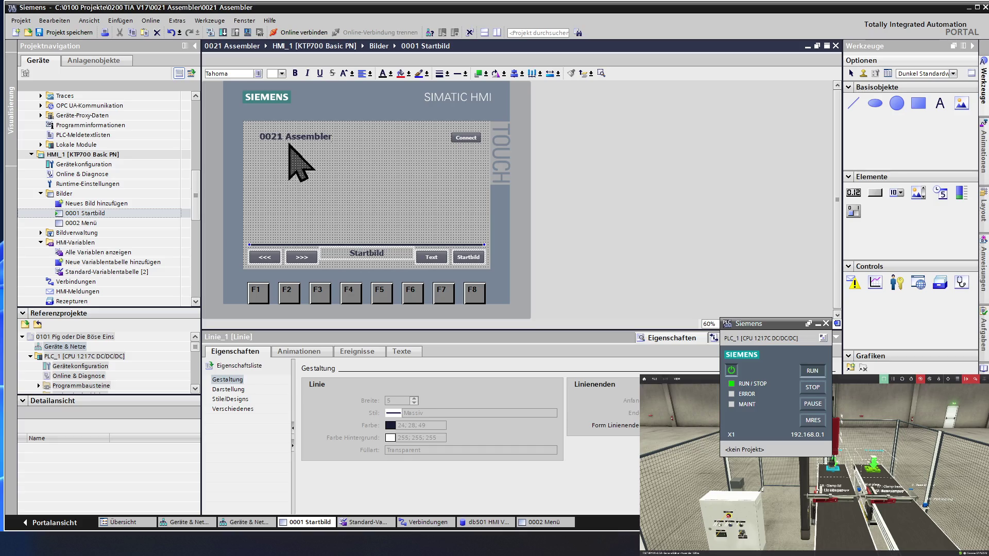
# - Paste the copied bottom bar onto the 0002 Menü screen
pyautogui.doubleClick(85, 223)
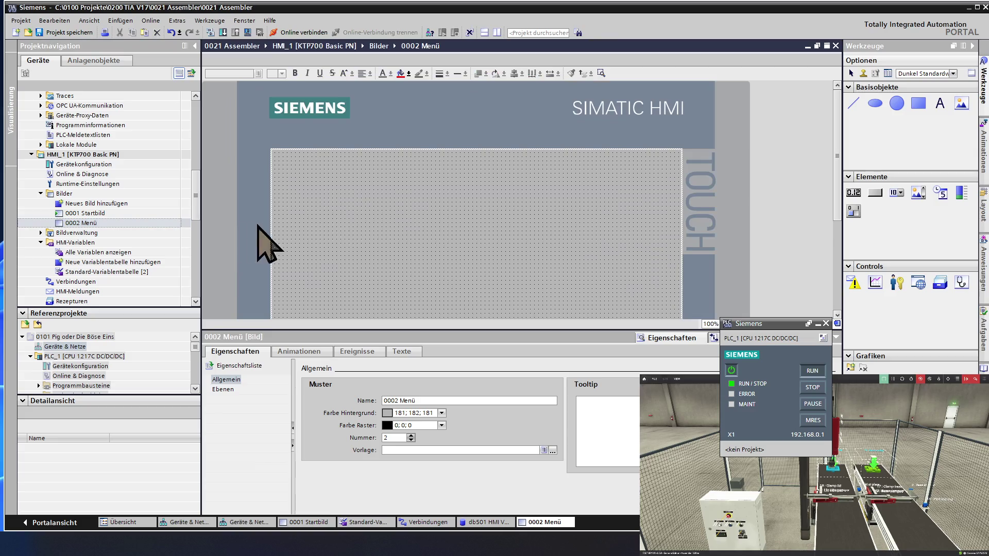
pyautogui.keyDown('ctrl'); pyautogui.scroll(-1, 334, 223); pyautogui.keyUp('ctrl')
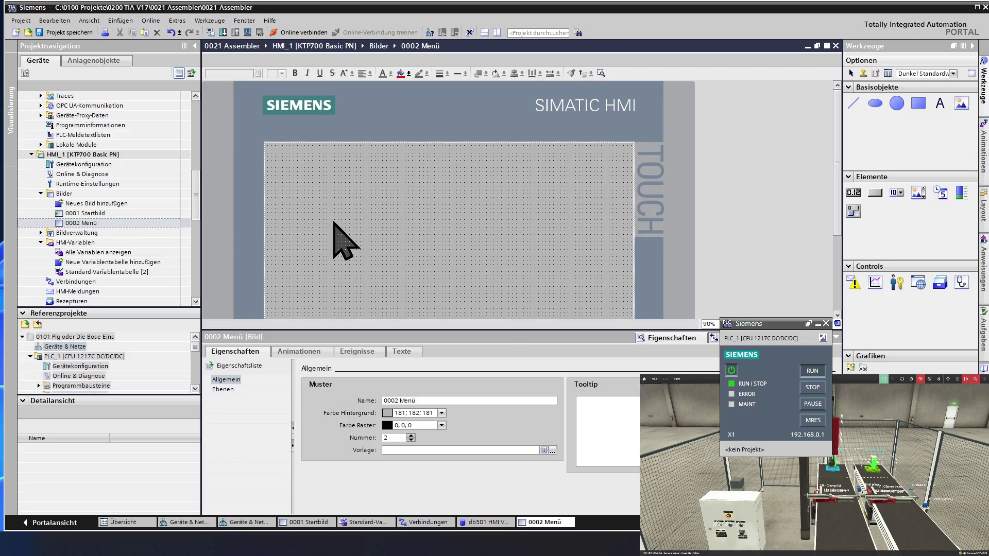
pyautogui.keyDown('ctrl'); pyautogui.scroll(-1, 335, 224); pyautogui.keyUp('ctrl')
pyautogui.keyDown('ctrl'); pyautogui.scroll(-1, 334, 223); pyautogui.keyUp('ctrl')
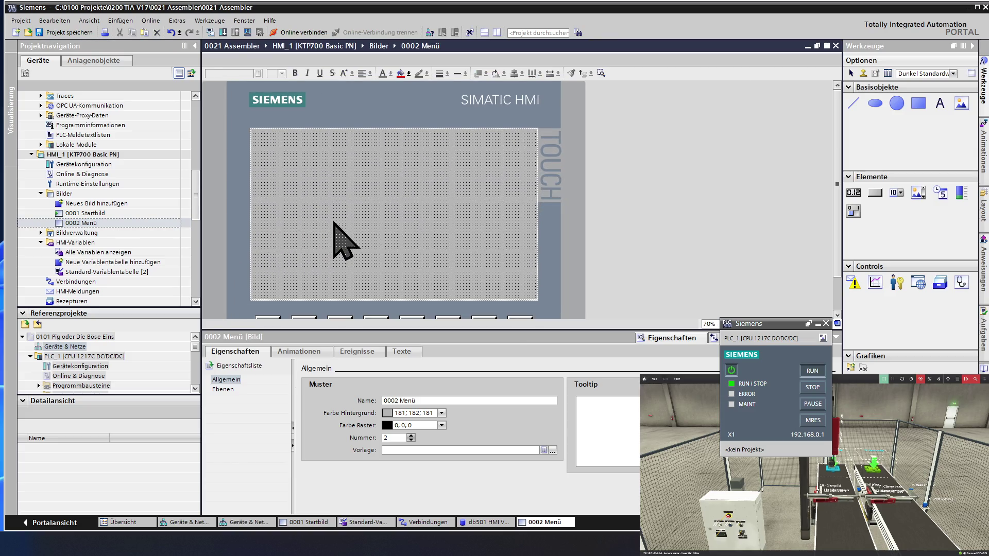
pyautogui.keyDown('ctrl'); pyautogui.scroll(-1, 334, 223); pyautogui.keyUp('ctrl')
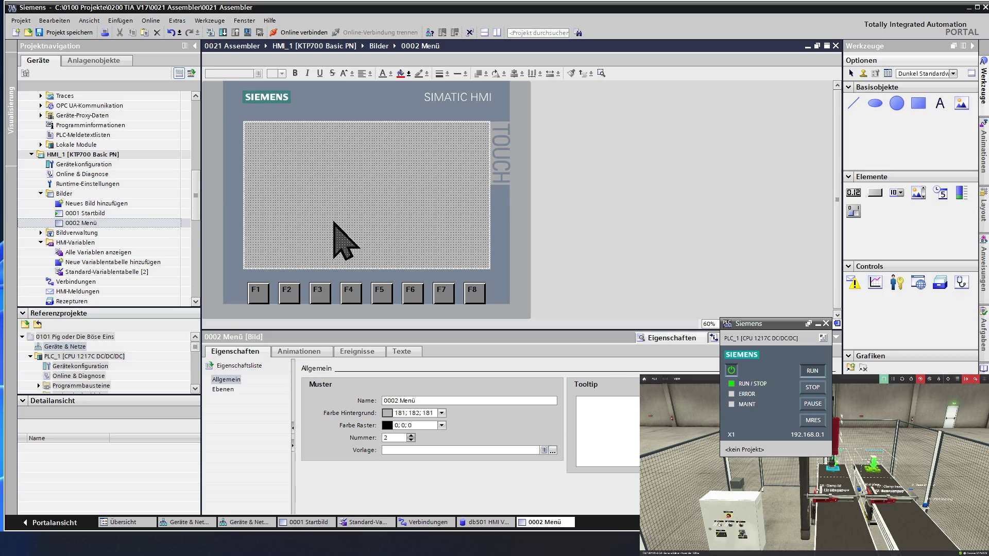
pyautogui.hotkey('ctrl', 'v')
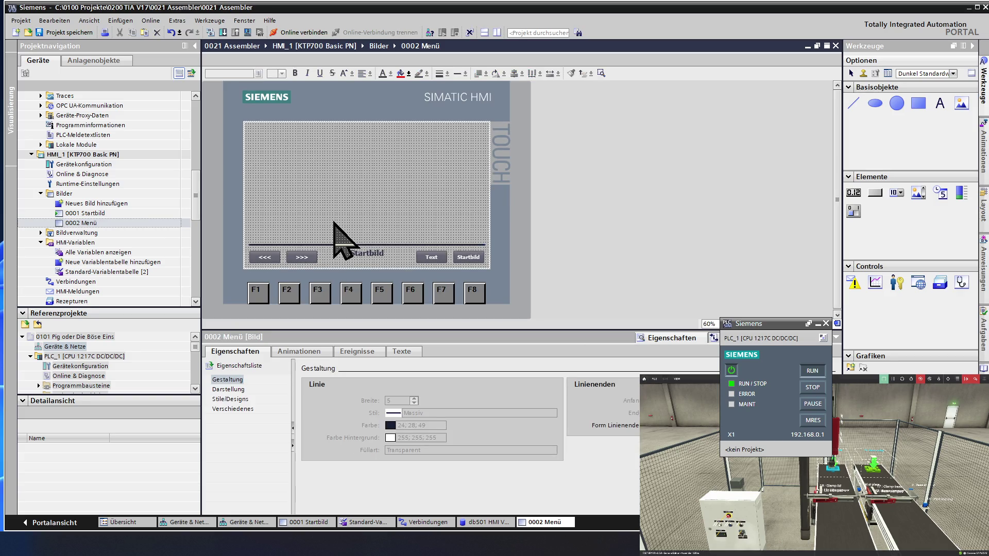
pyautogui.click(334, 224)
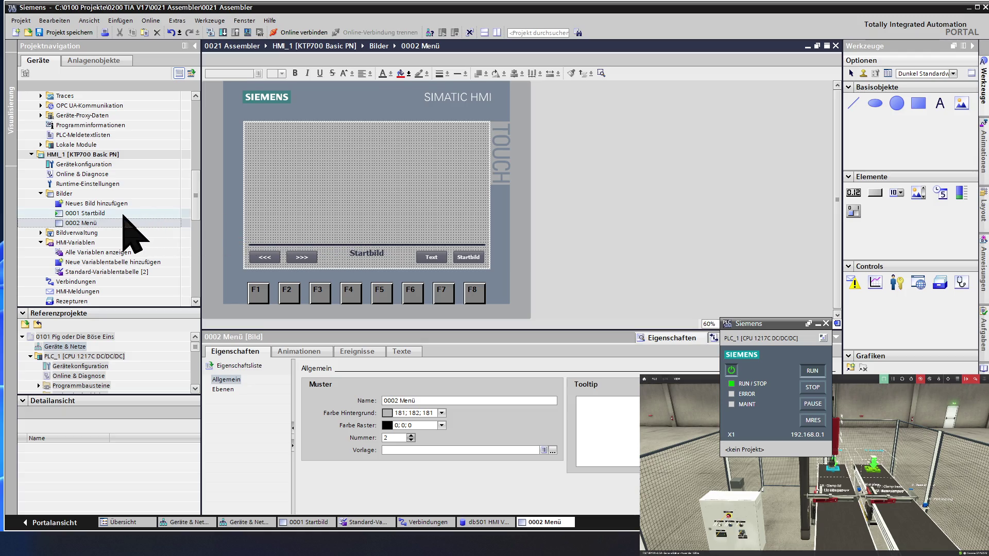
# - Select the >>> button on 0001 Startbild and show its Ereignisse
pyautogui.doubleClick(99, 213)
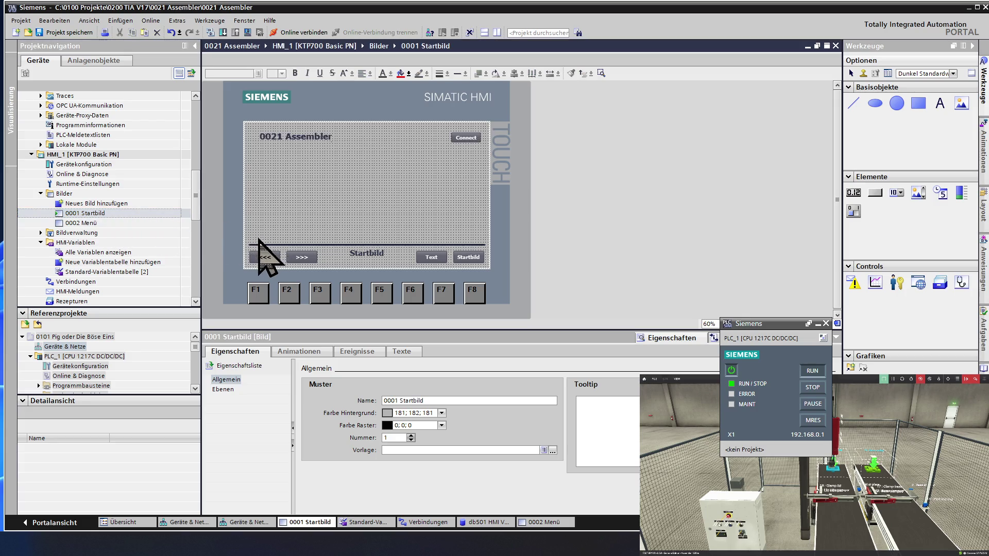
pyautogui.click(309, 257)
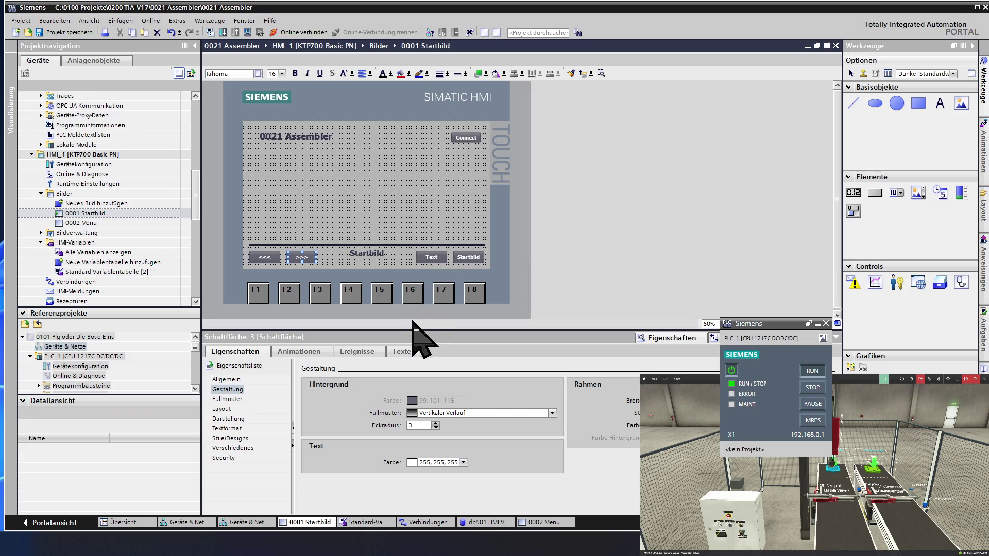
pyautogui.click(355, 352)
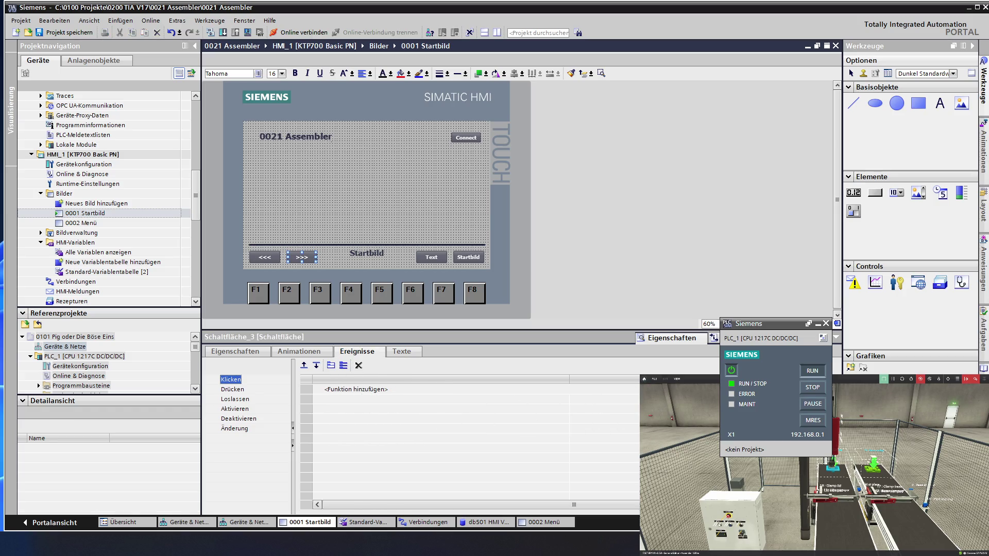
# - Assign the AktiviereBild system function to the >>> button's Drücken event
pyautogui.click(233, 389)
pyautogui.click(522, 391)
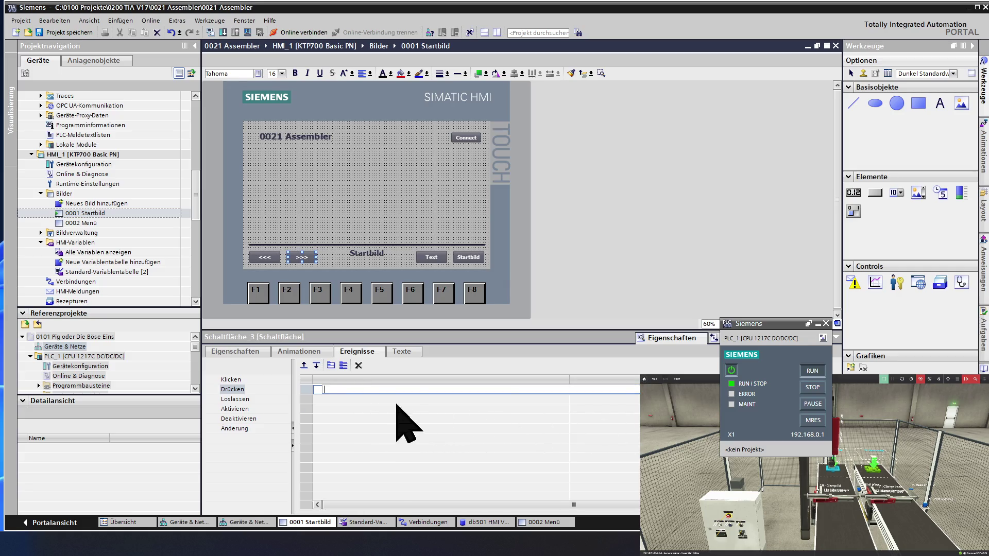
pyautogui.click(656, 390)
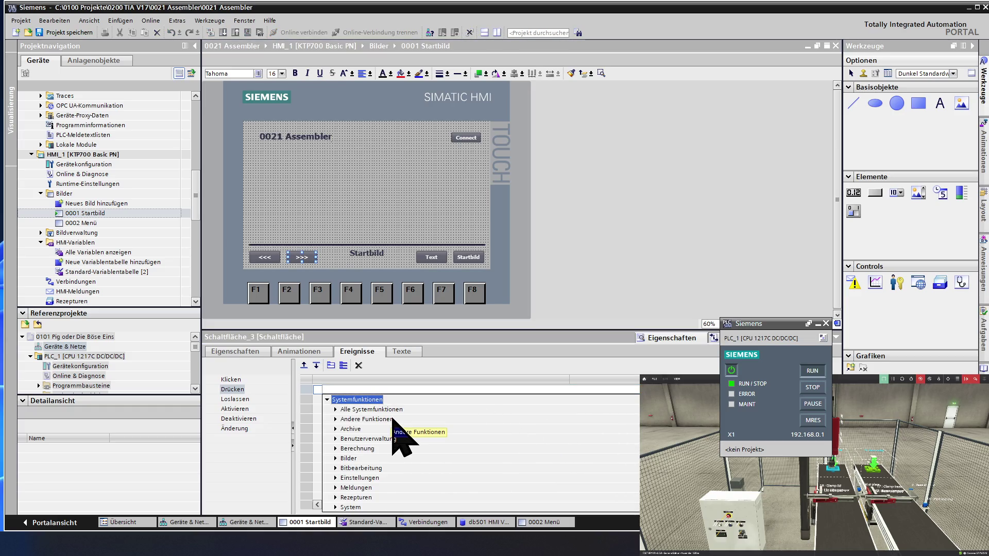
pyautogui.click(370, 460)
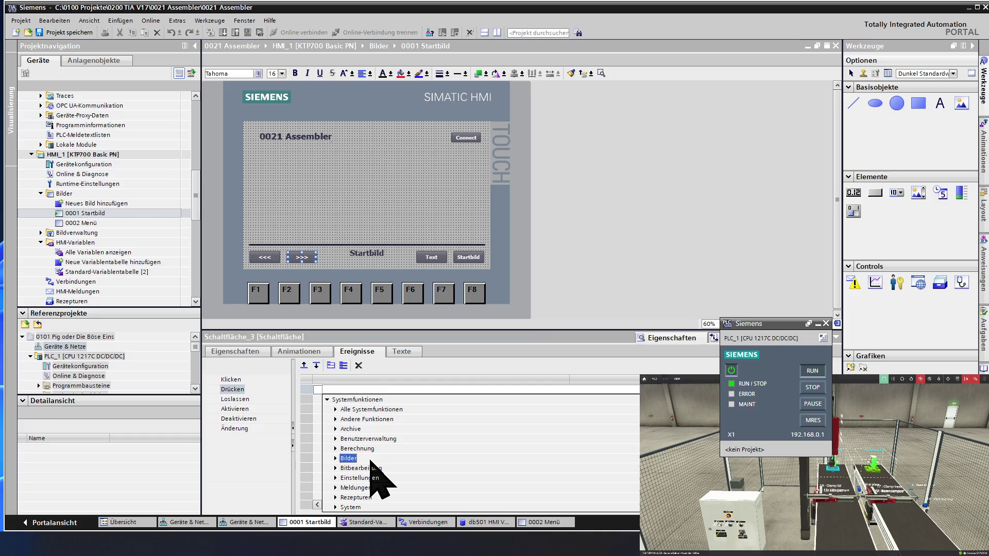
pyautogui.click(370, 461)
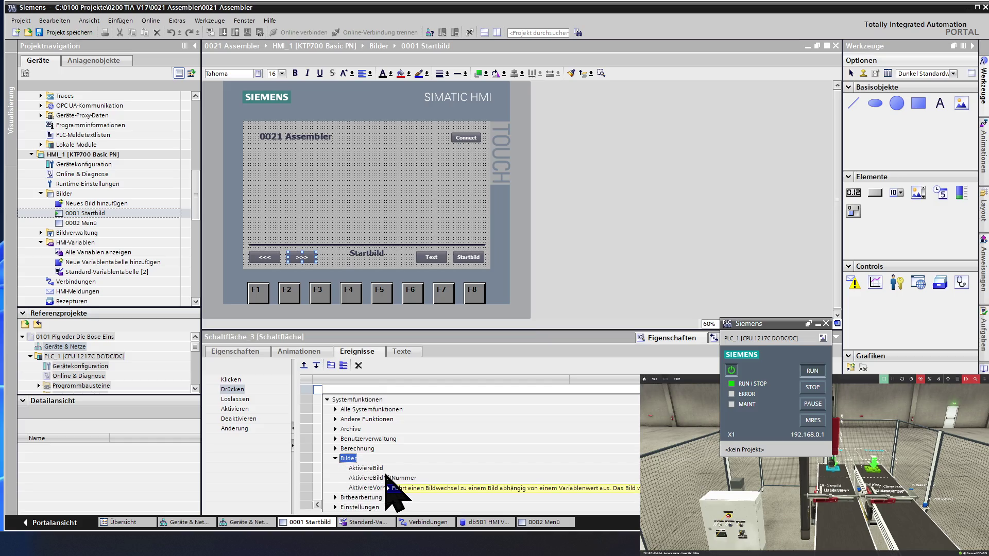
pyautogui.click(384, 471)
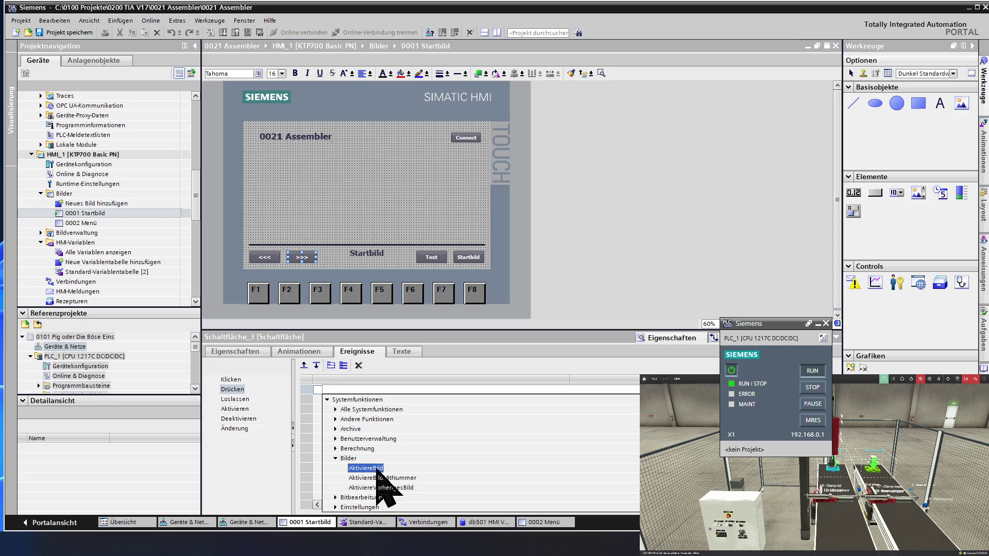
pyautogui.click(384, 471)
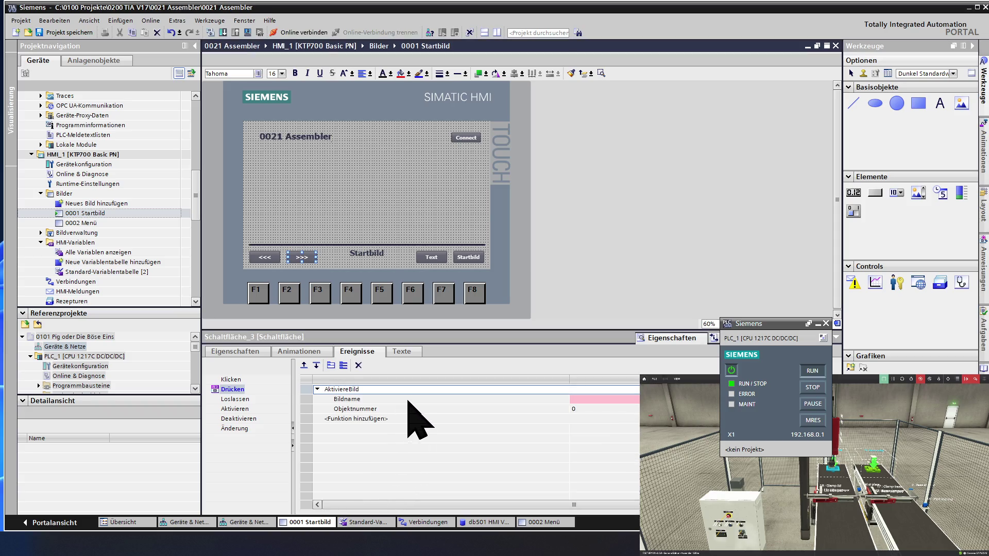
# - Set the Bildname parameter to 0002 Menü, then move to the menu screen
pyautogui.click(618, 398)
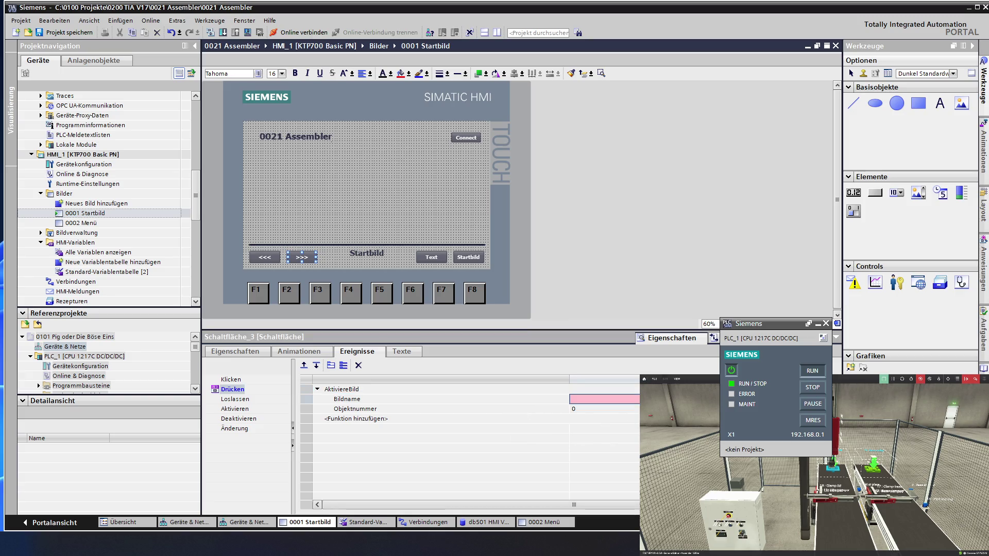
pyautogui.click(665, 399)
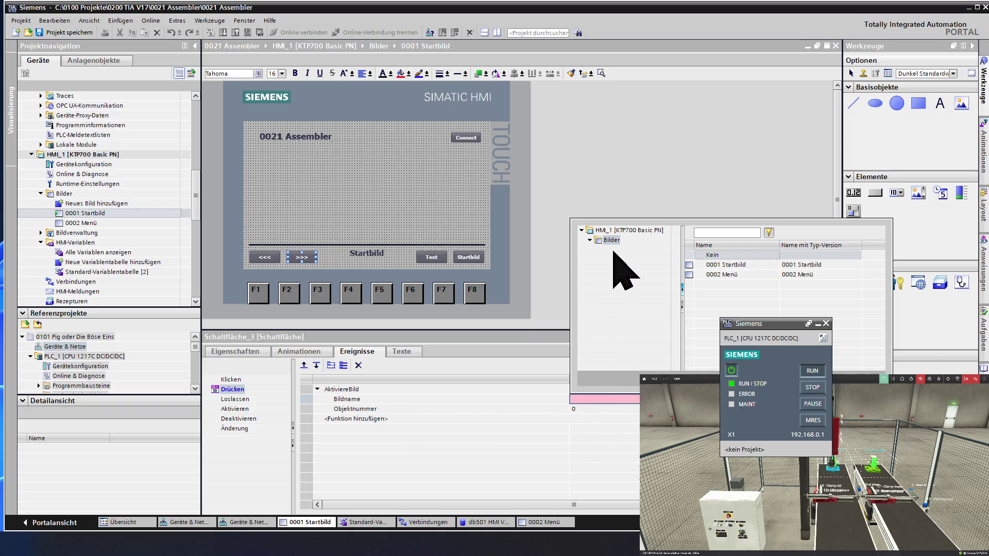
pyautogui.doubleClick(730, 274)
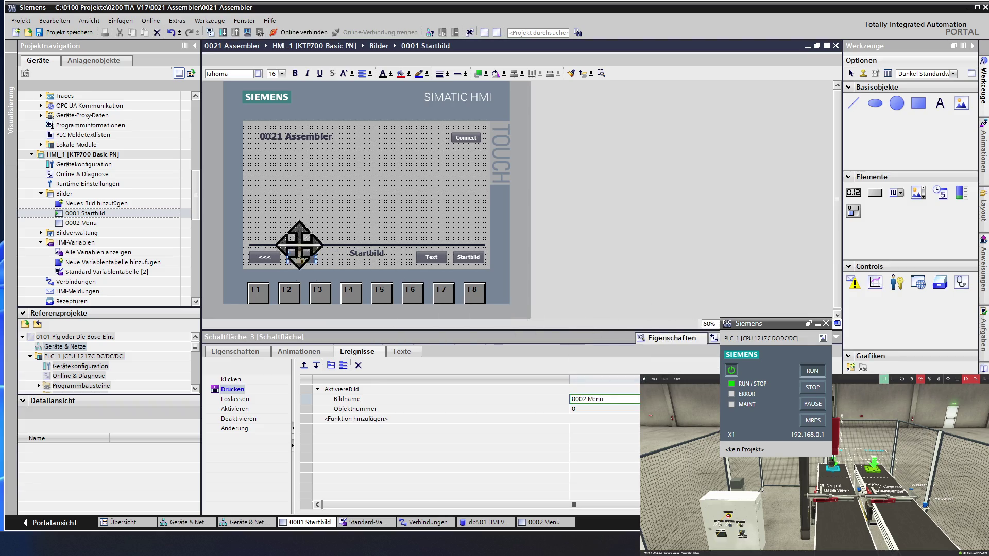
pyautogui.click(276, 198)
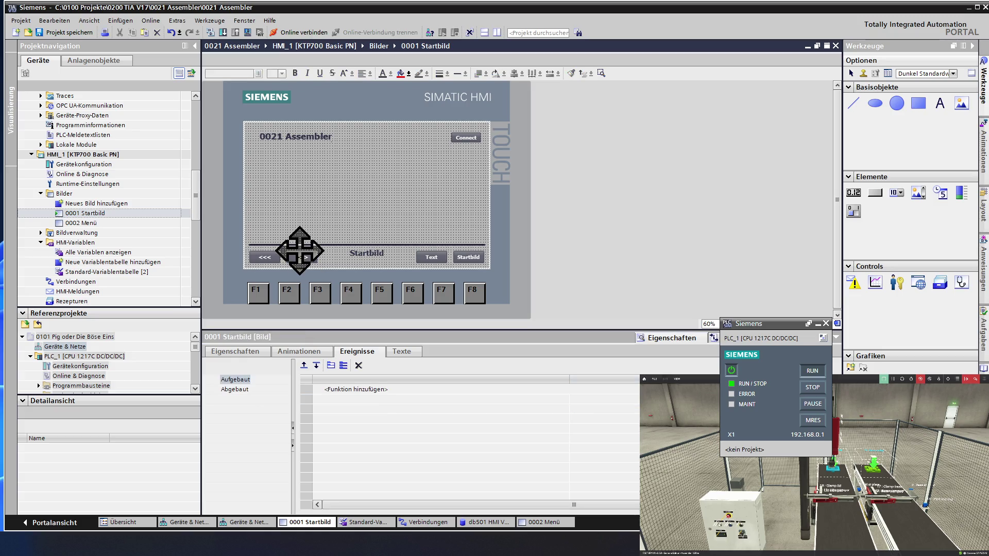
pyautogui.doubleClick(91, 224)
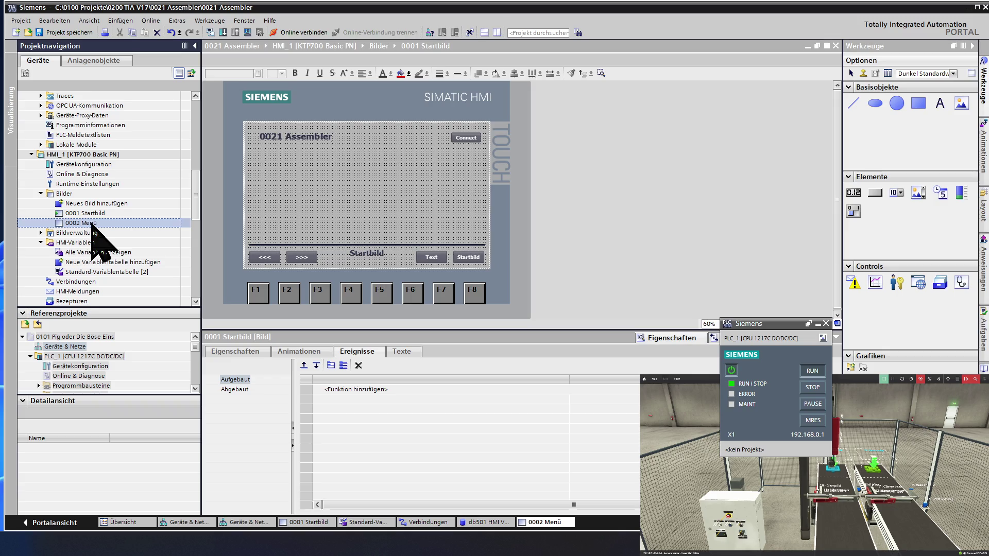
# - Give the <<< button a Drücken event AktiviereBild targeting 0001 Startbild
pyautogui.click(253, 258)
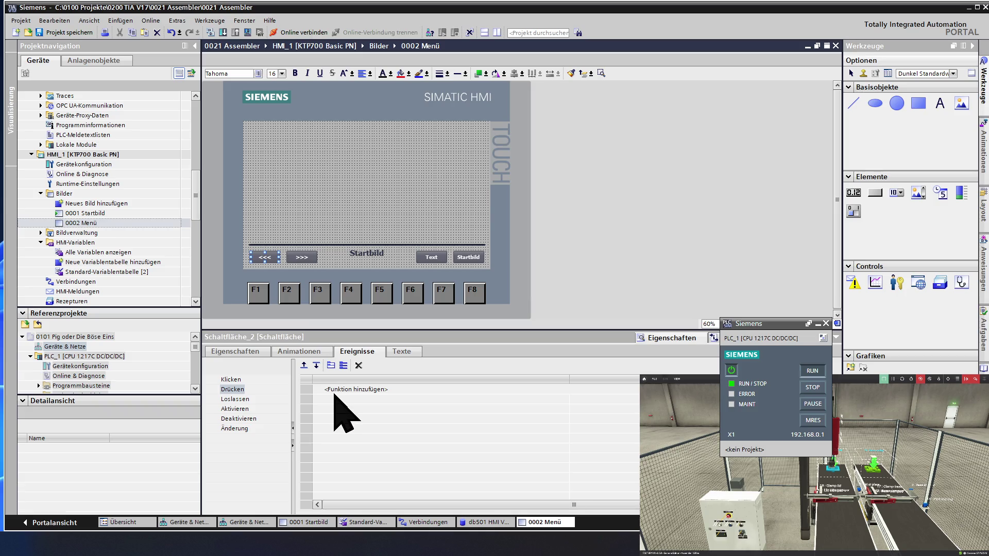
pyautogui.click(366, 388)
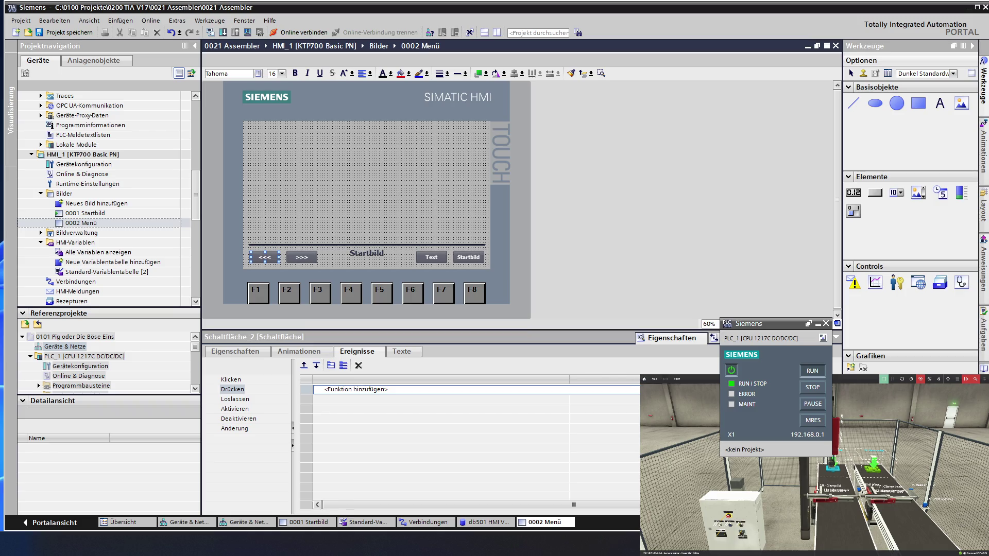
pyautogui.click(627, 389)
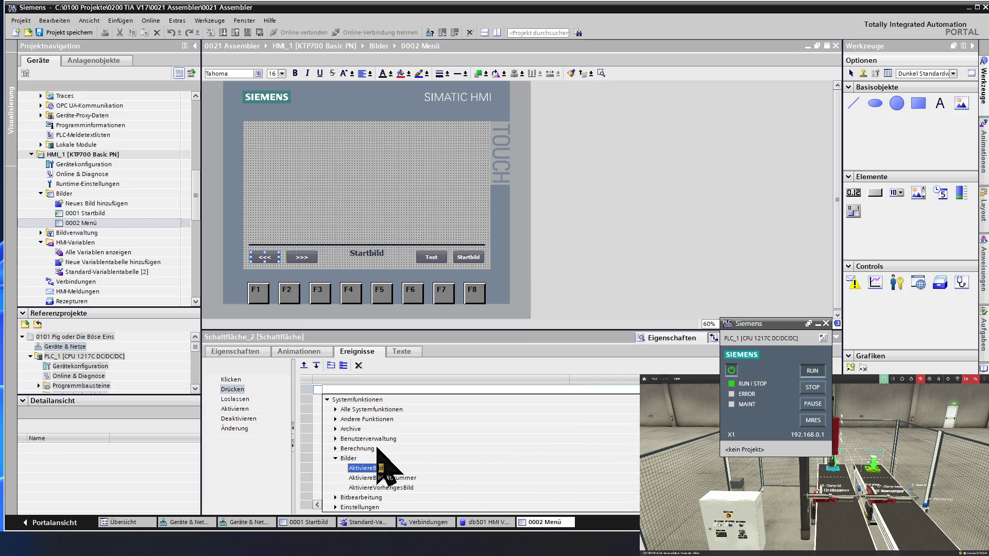
pyautogui.click(373, 468)
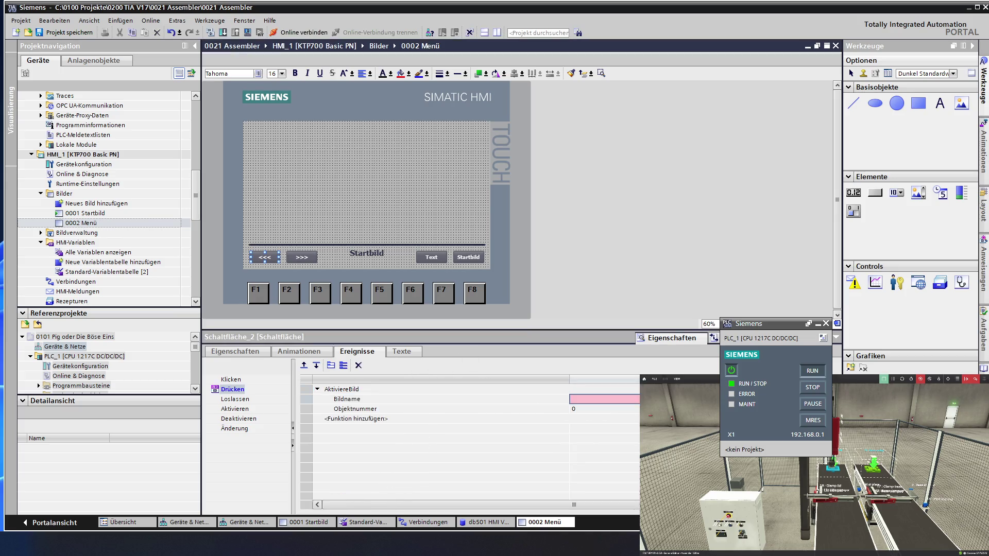
pyautogui.click(831, 399)
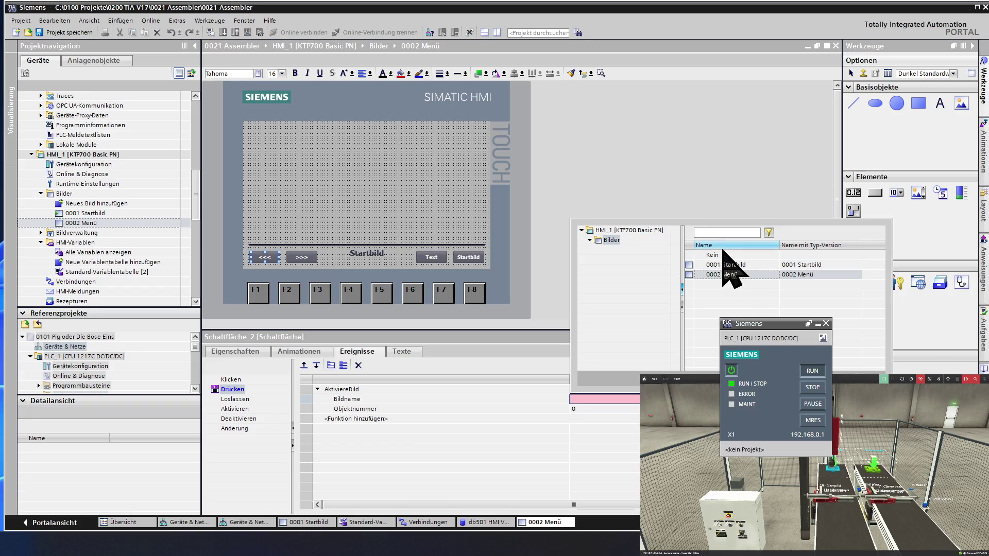
pyautogui.doubleClick(735, 265)
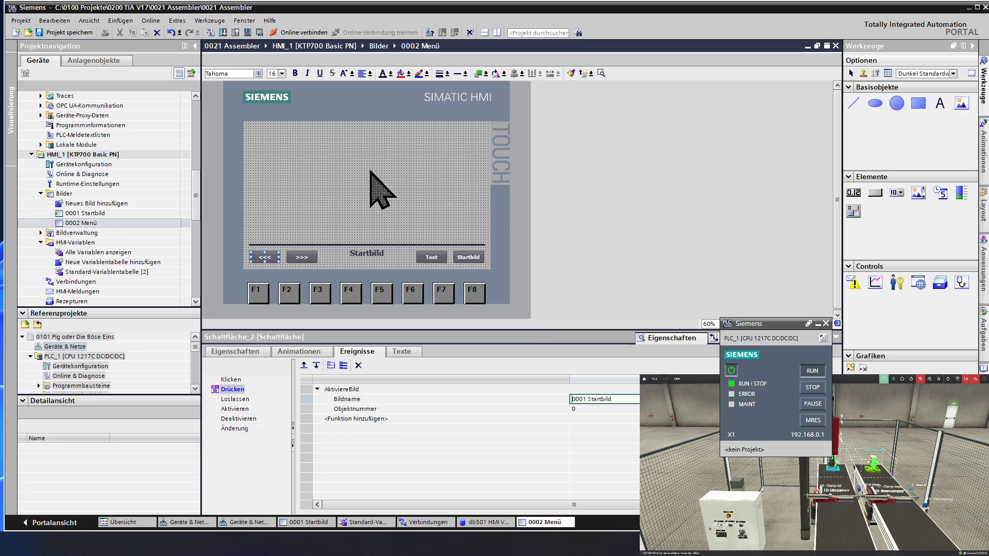
pyautogui.click(340, 189)
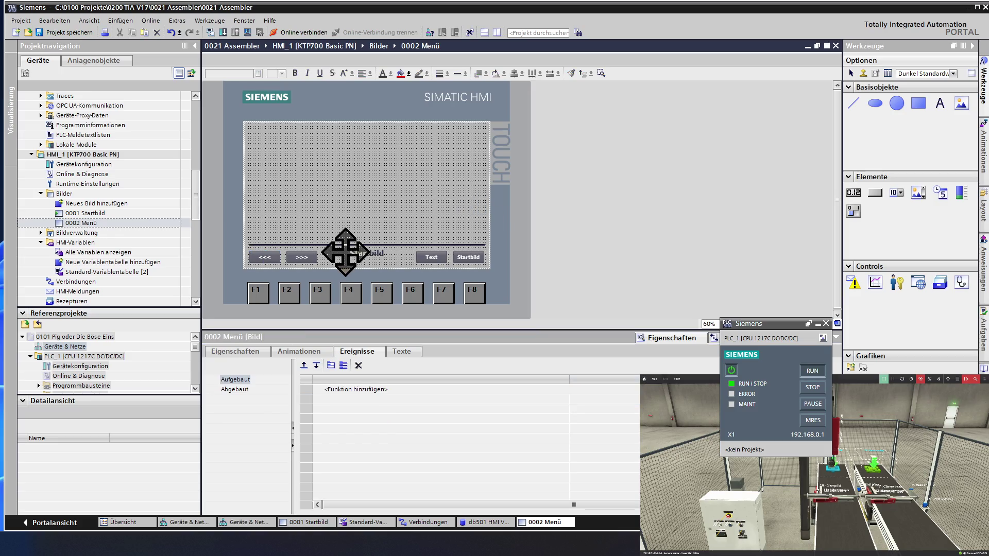
# - Change the heading text from Startbild to Menü
pyautogui.click(366, 251)
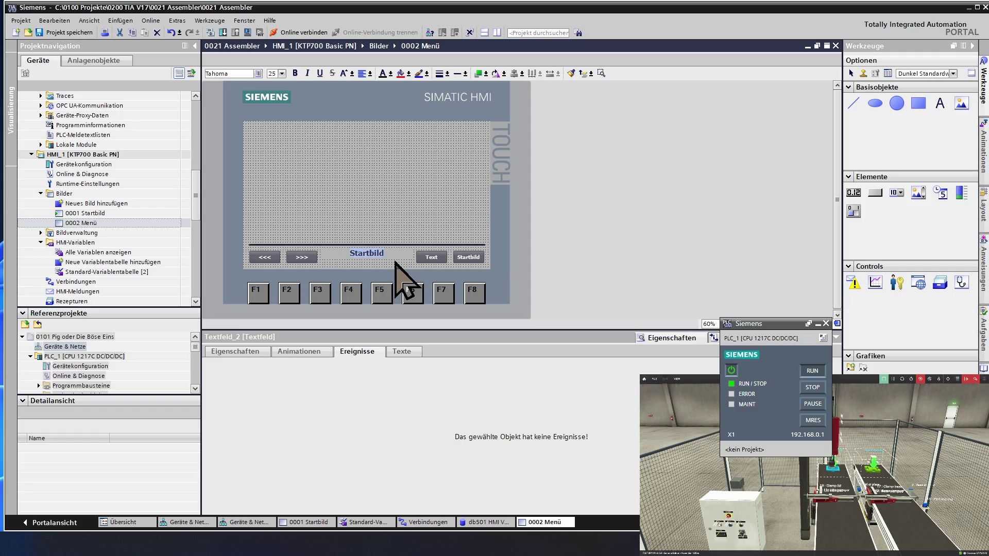
pyautogui.write('Menü')
pyautogui.click(375, 218)
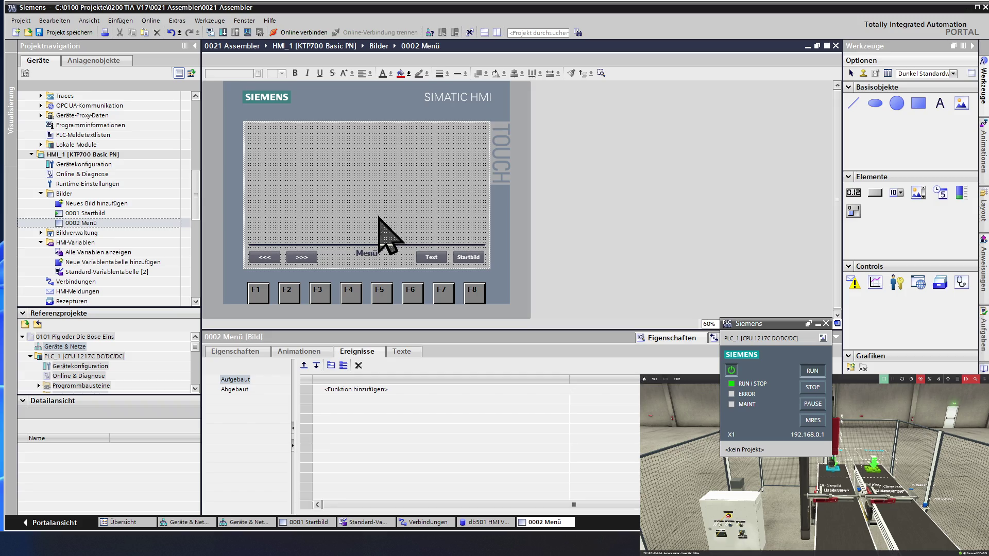
pyautogui.moveTo(367, 253)
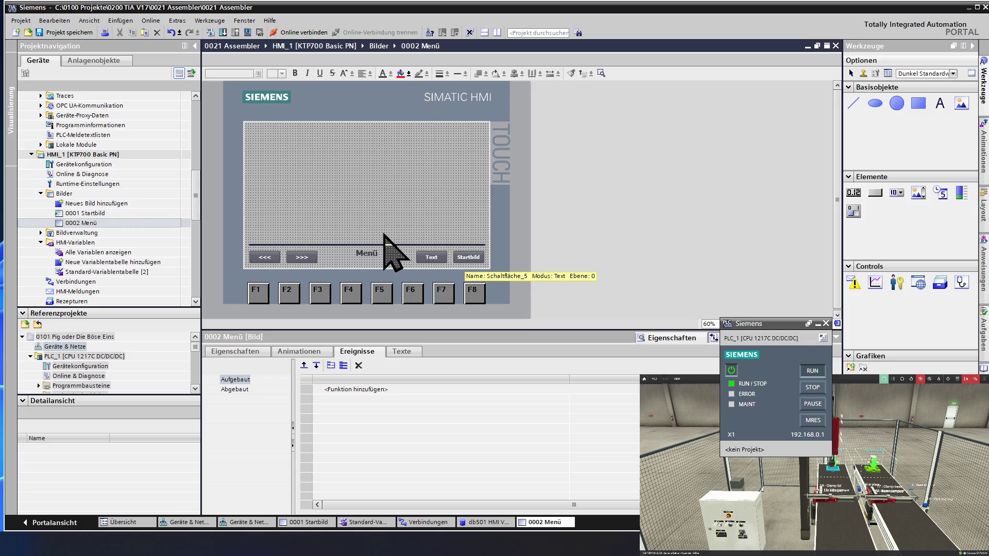
# - Verify both buttons' Drücken events and save the project
pyautogui.click(294, 257)
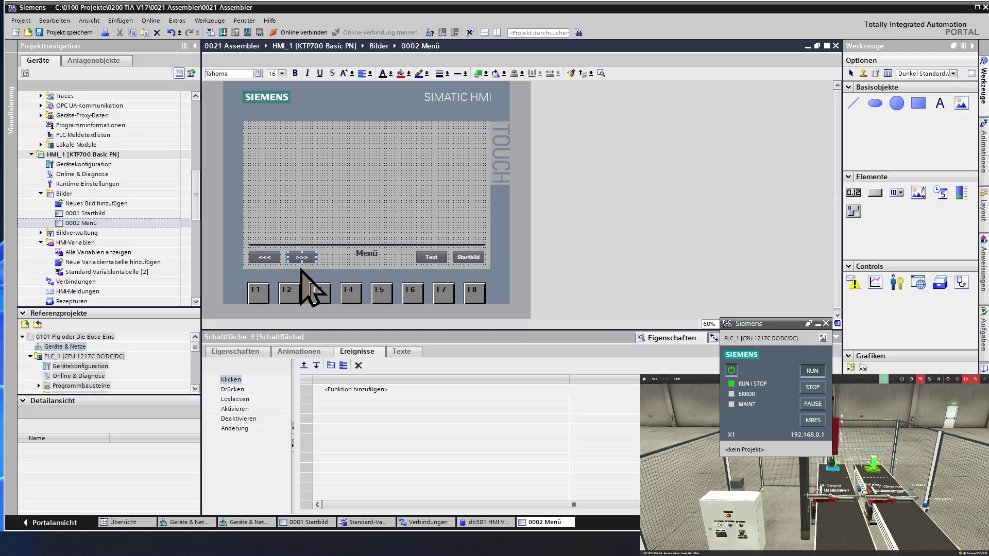
pyautogui.click(264, 257)
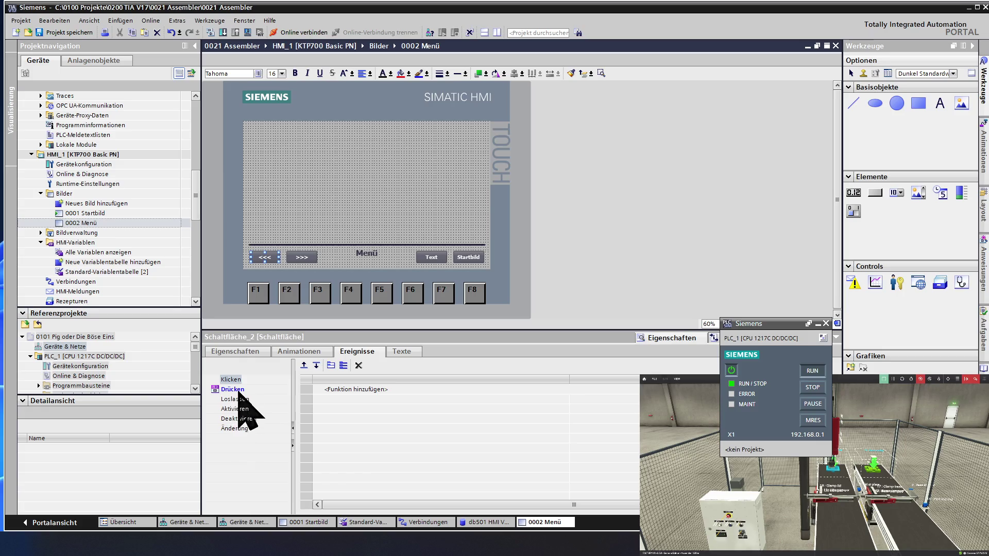
pyautogui.click(236, 390)
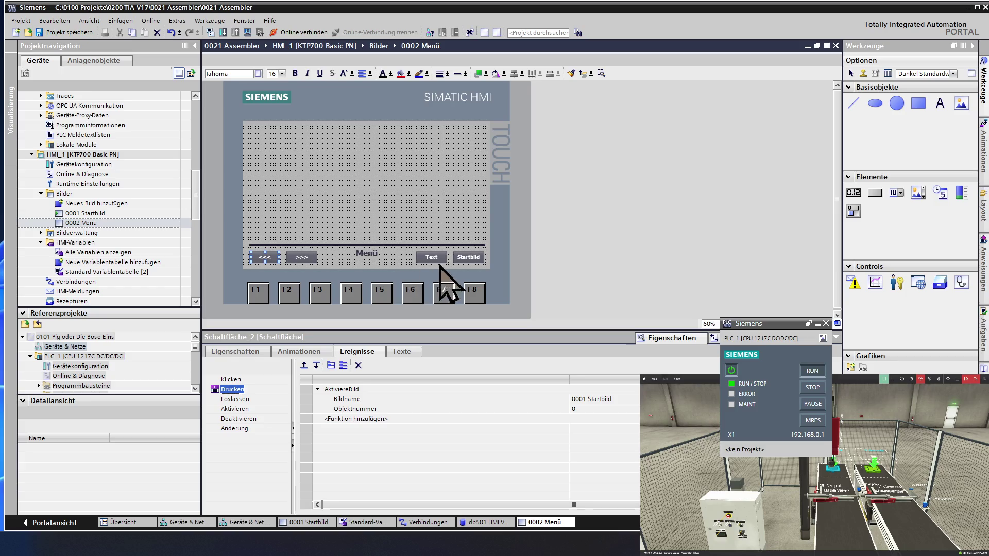
pyautogui.click(295, 204)
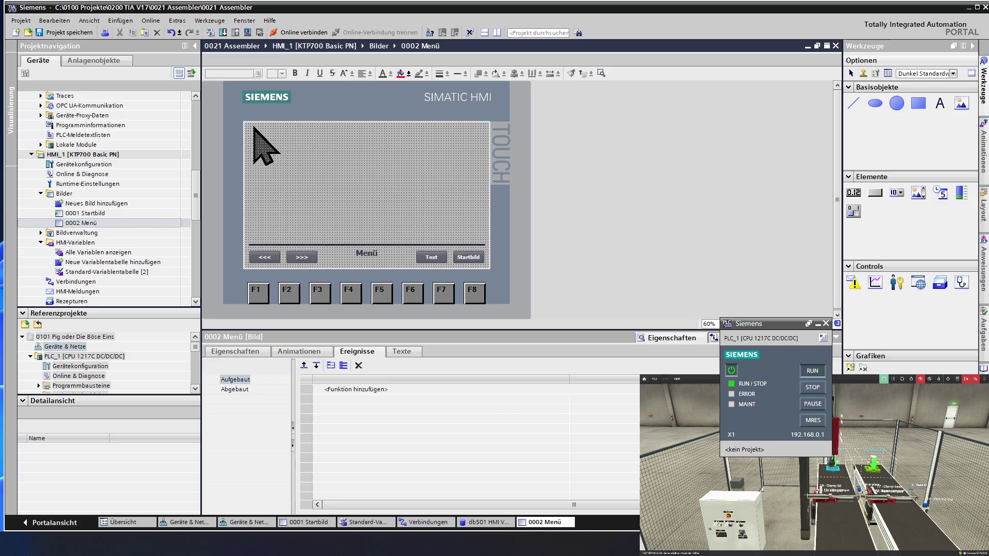
pyautogui.click(77, 32)
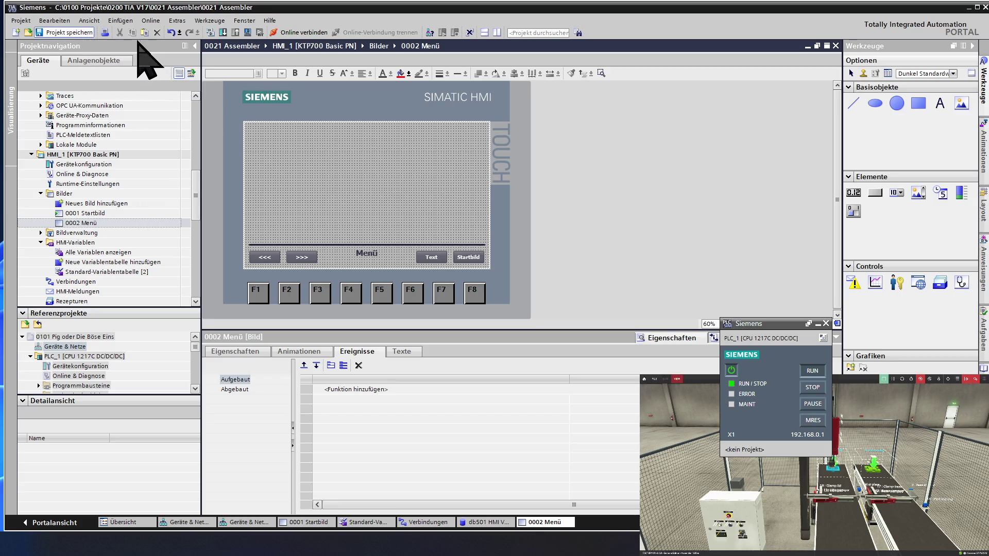
# - Go online with PLC_1 from the Main [OB1] block
pyautogui.click(104, 164)
pyautogui.scroll(5, 104, 164)
pyautogui.scroll(5, 104, 164)
pyautogui.scroll(5, 105, 164)
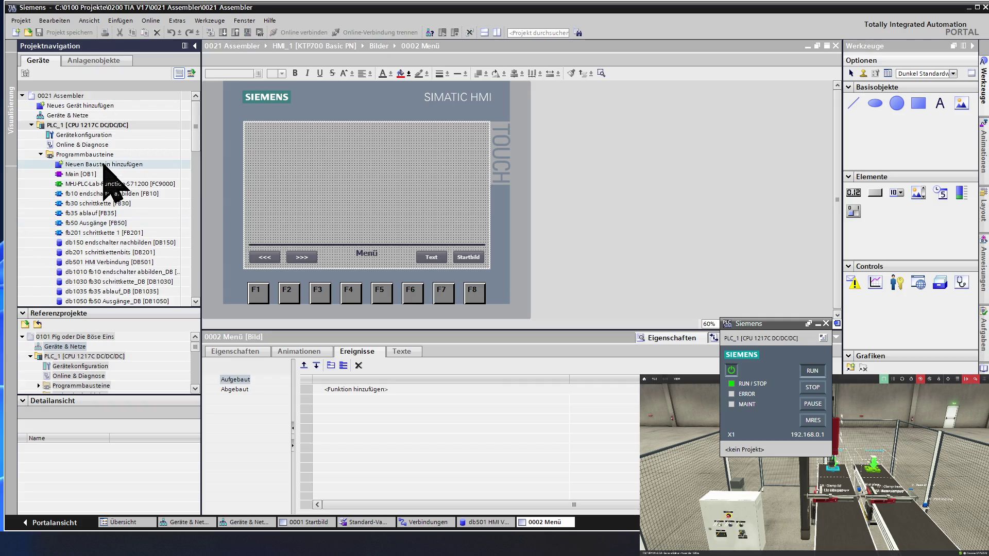
pyautogui.click(102, 173)
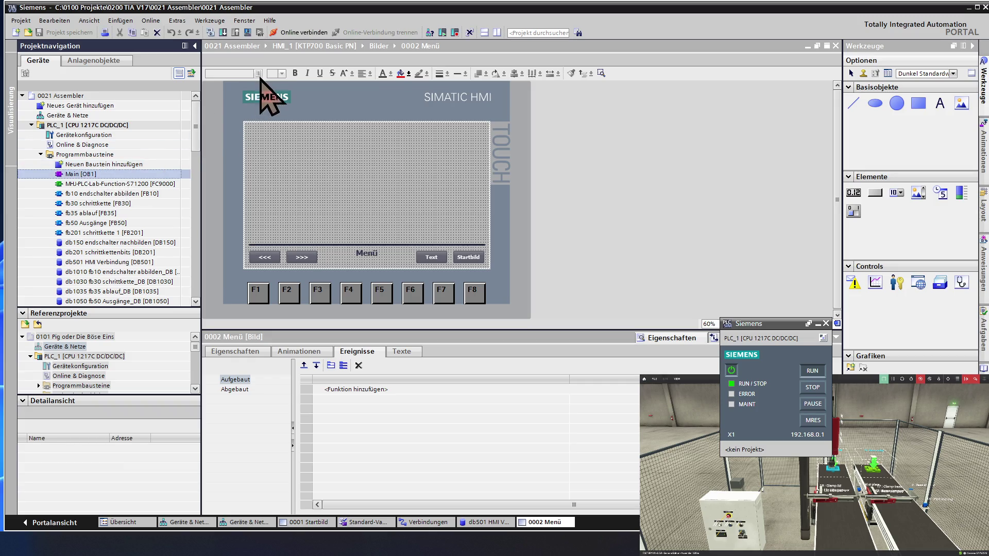
pyautogui.click(303, 32)
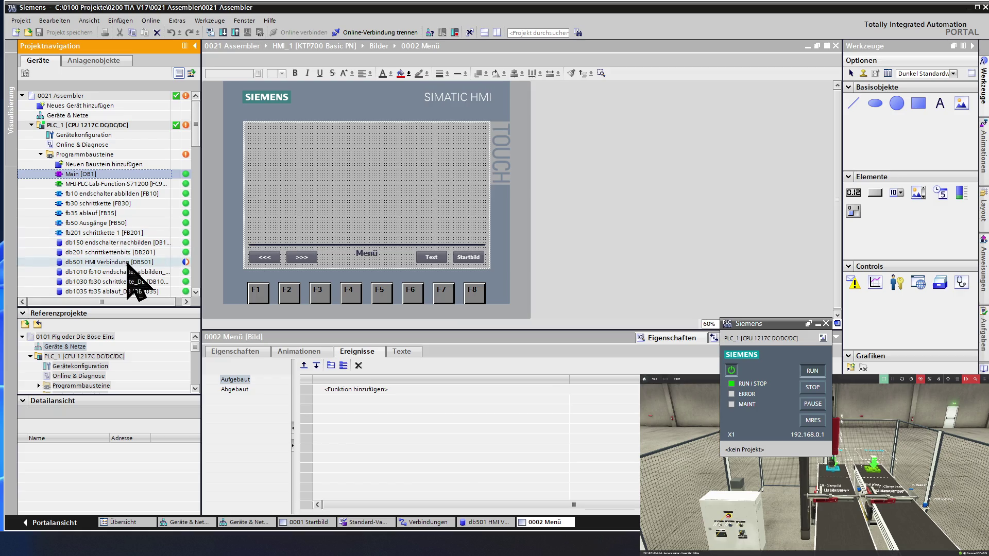
# - Open db501 HMI Verbindung, start a download and cancel the Vorschau Laden preview
pyautogui.click(108, 262)
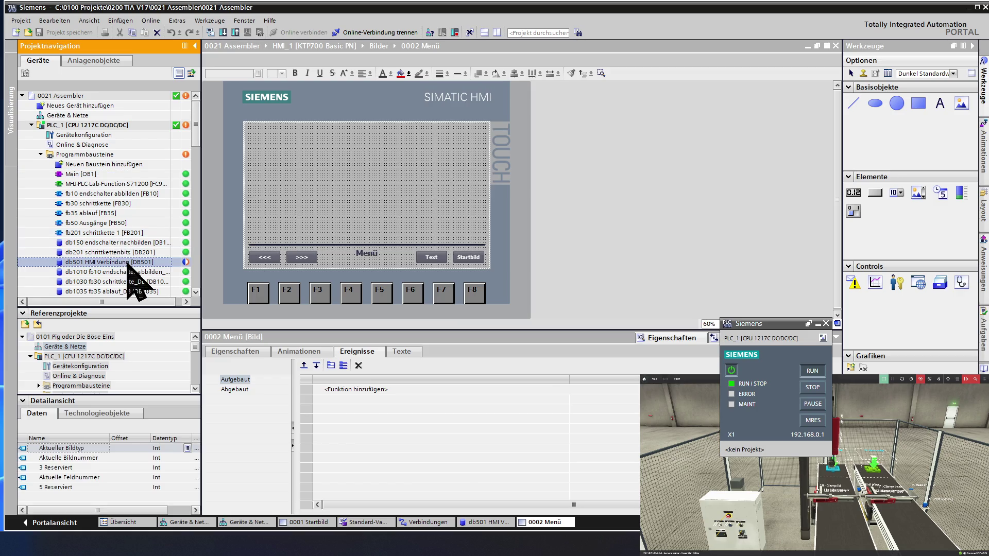
pyautogui.doubleClick(132, 267)
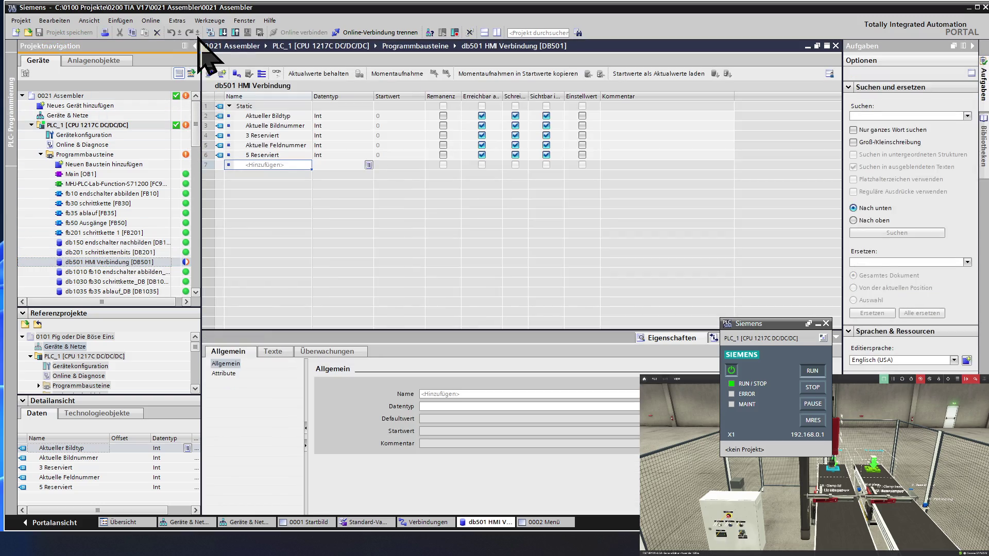
pyautogui.click(223, 33)
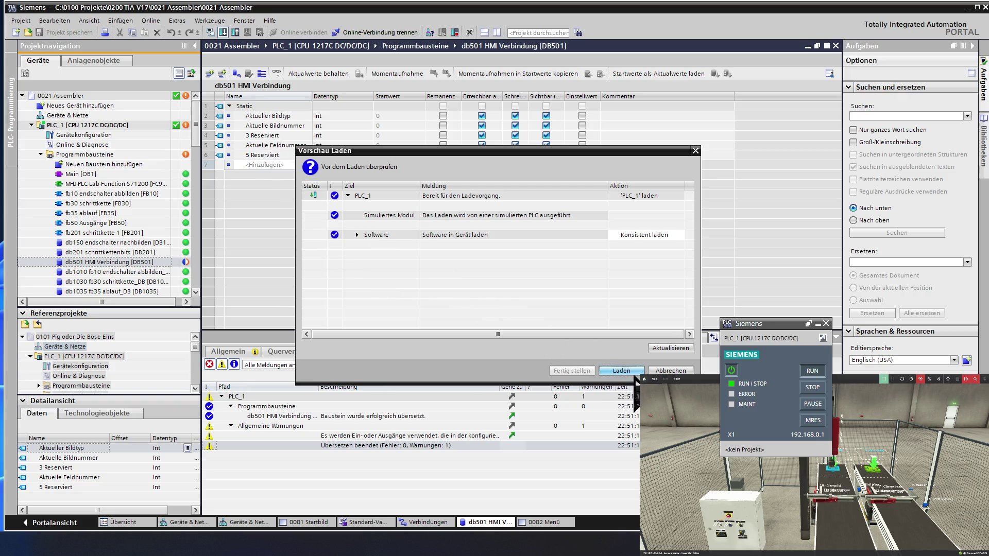
pyautogui.click(663, 371)
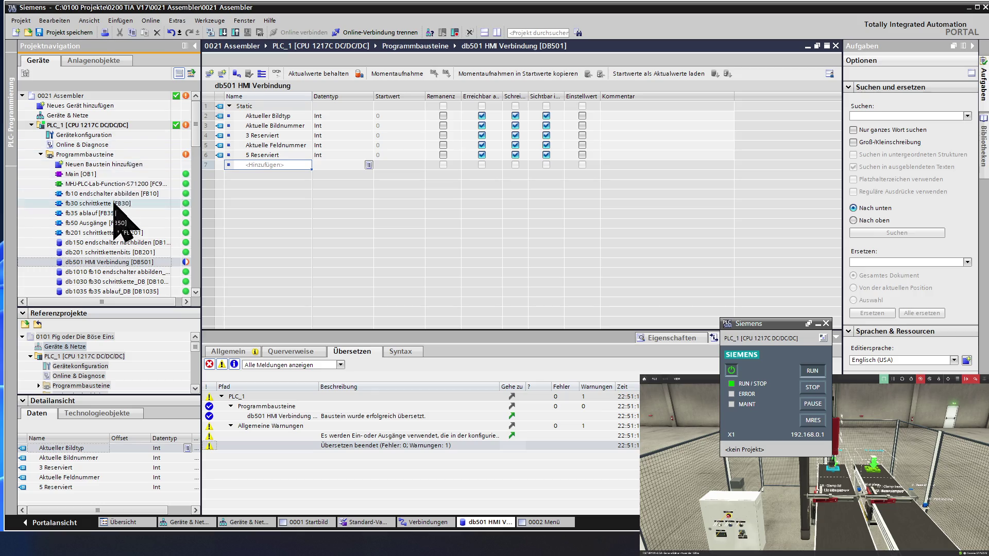
# - Review db501's properties: information, timestamps, compilation, protection and attributes
pyautogui.rightClick(111, 262)
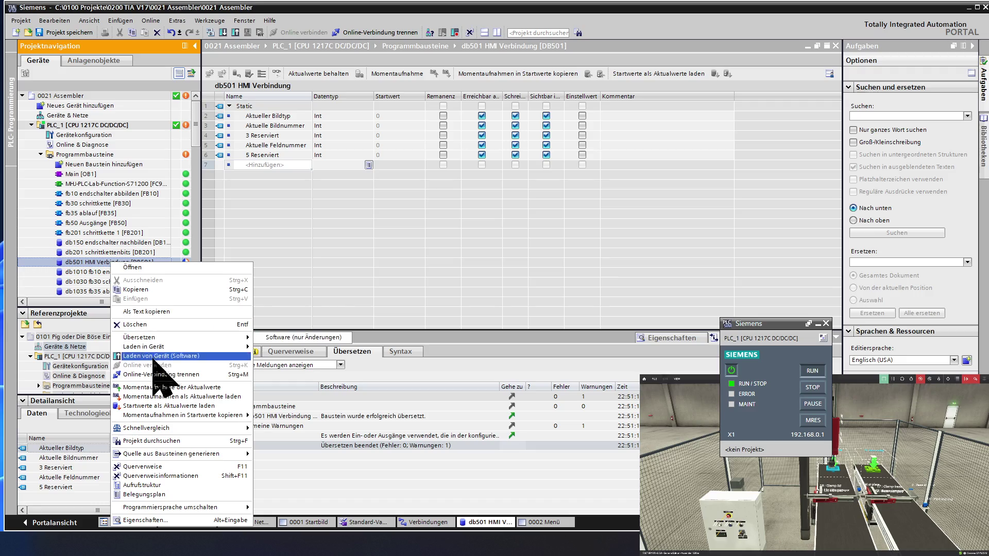
pyautogui.moveTo(170, 506)
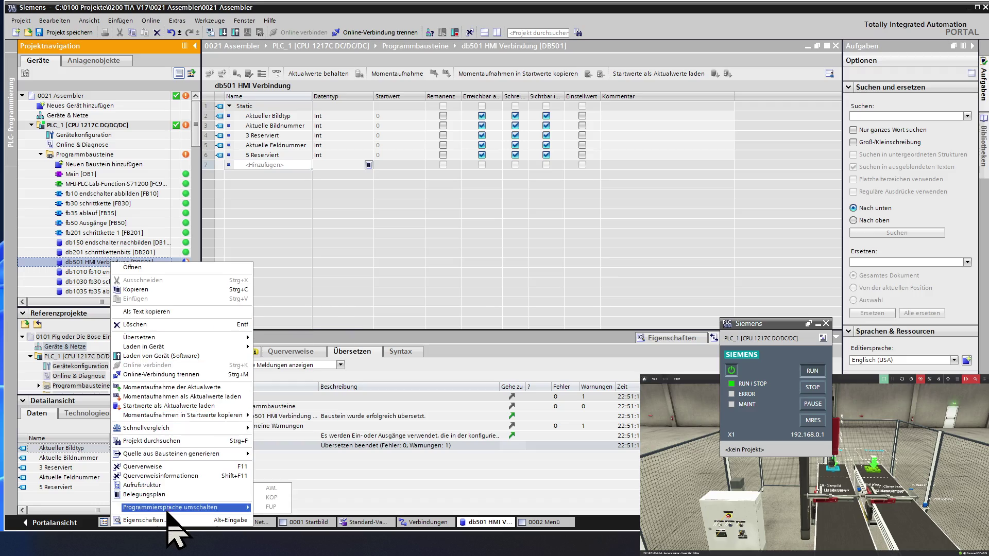
pyautogui.click(167, 518)
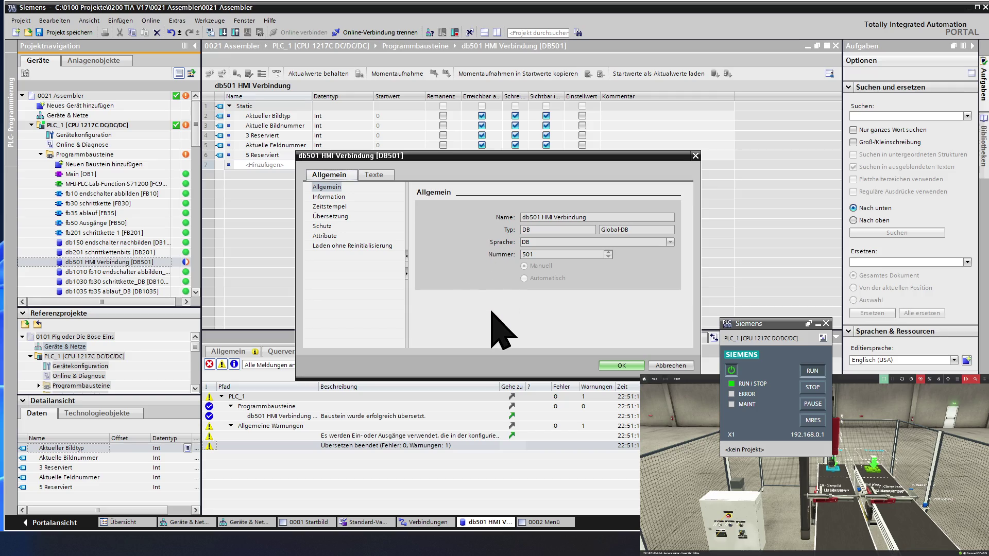
pyautogui.click(334, 197)
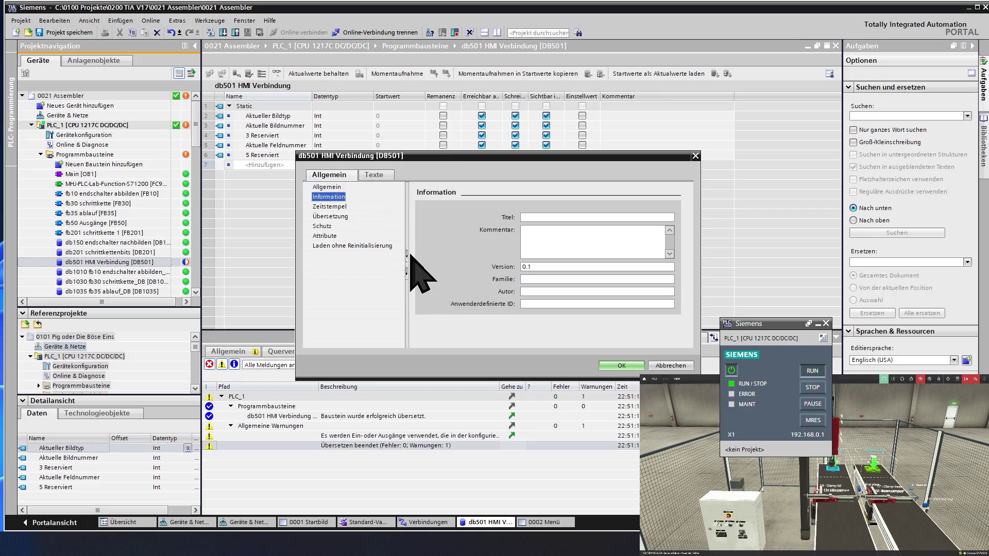
pyautogui.click(334, 208)
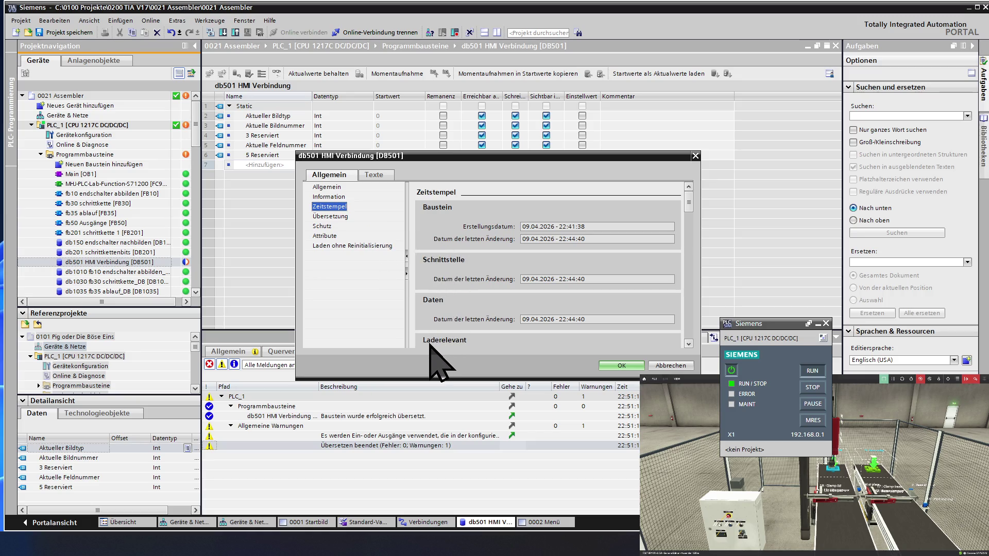
pyautogui.scroll(-3, 430, 346)
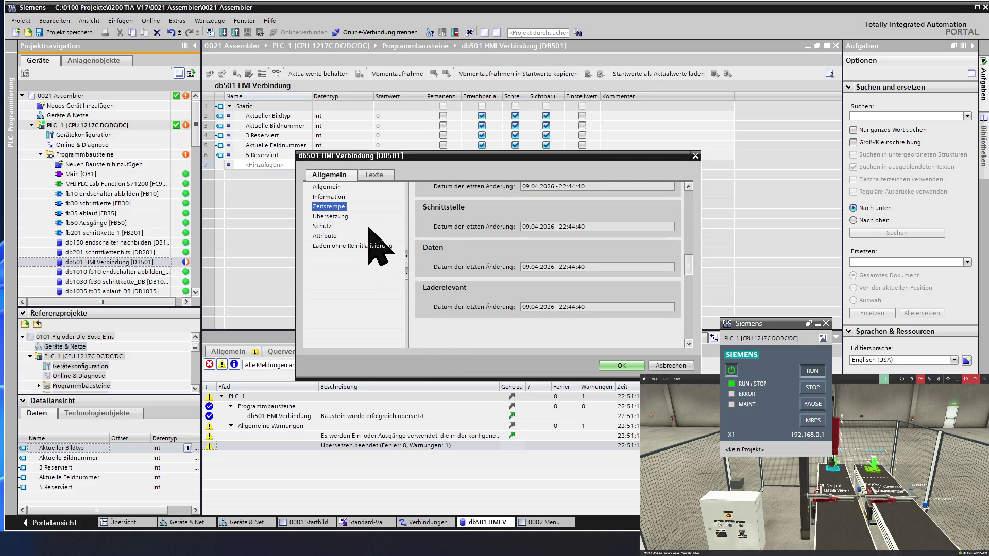
pyautogui.click(340, 218)
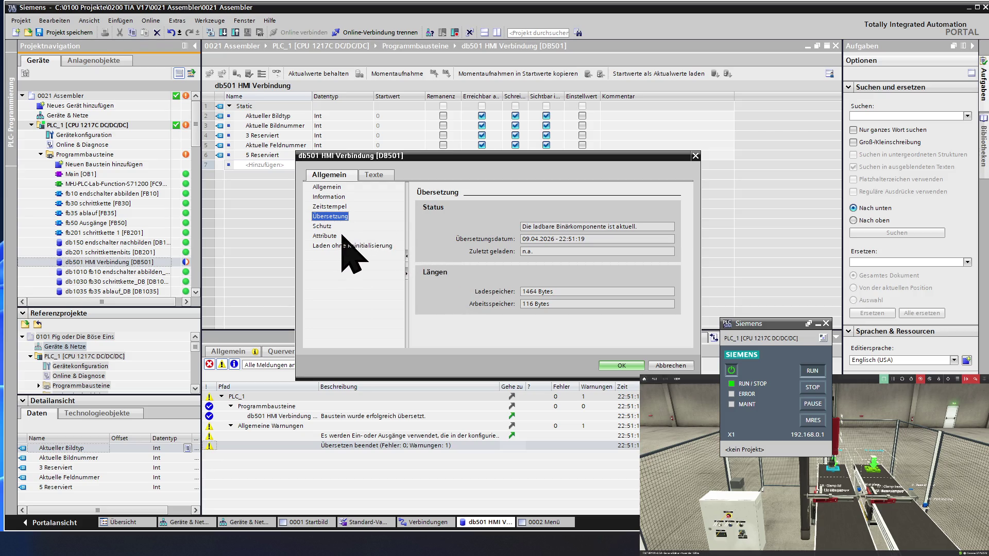
pyautogui.click(321, 227)
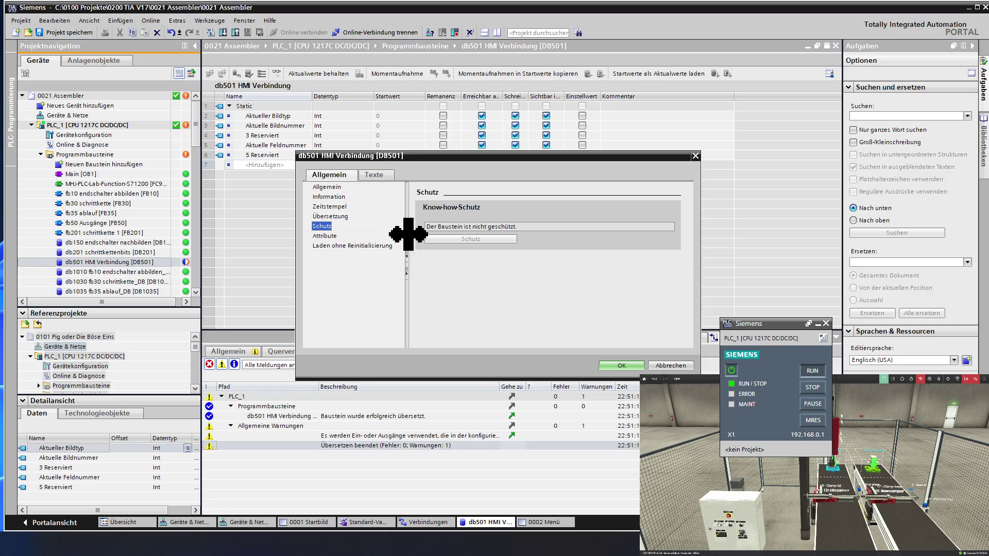
pyautogui.click(333, 239)
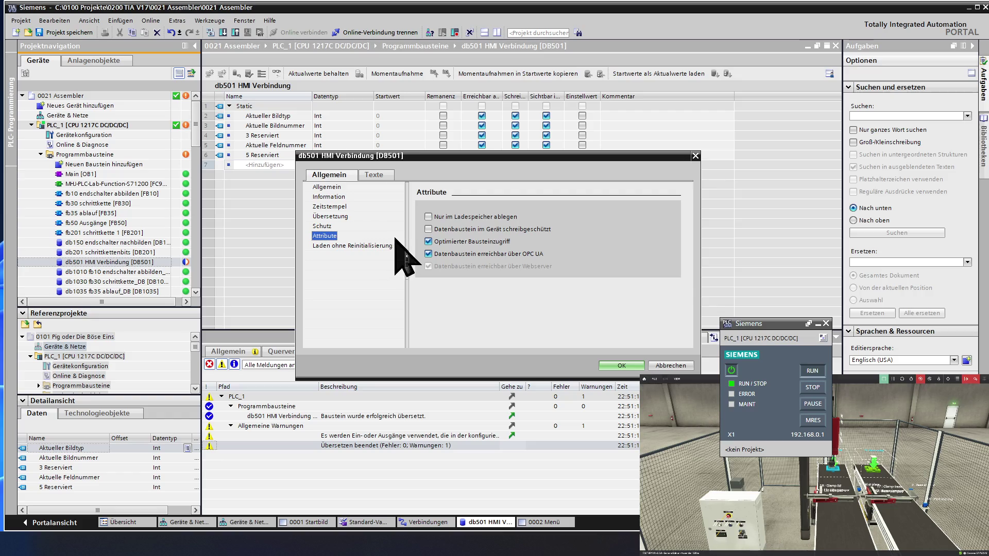
# - Turn off Optimierter Bausteinzugriff, confirm the warning and apply
pyautogui.click(429, 241)
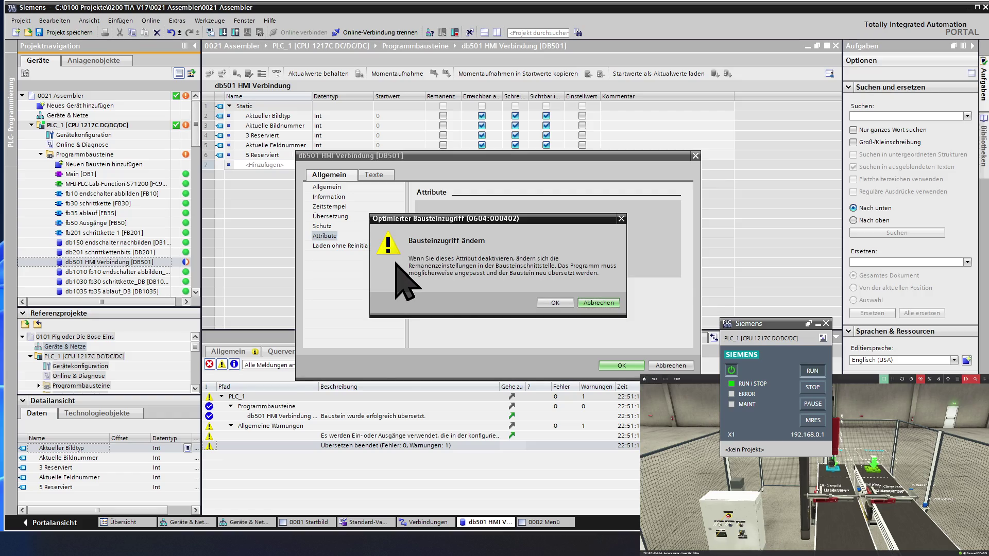
pyautogui.click(552, 303)
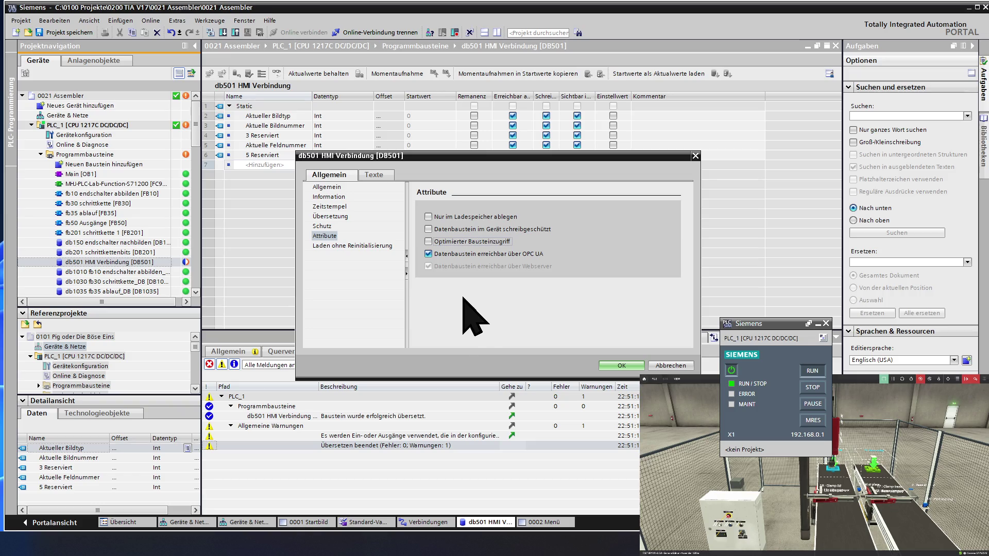
pyautogui.click(614, 365)
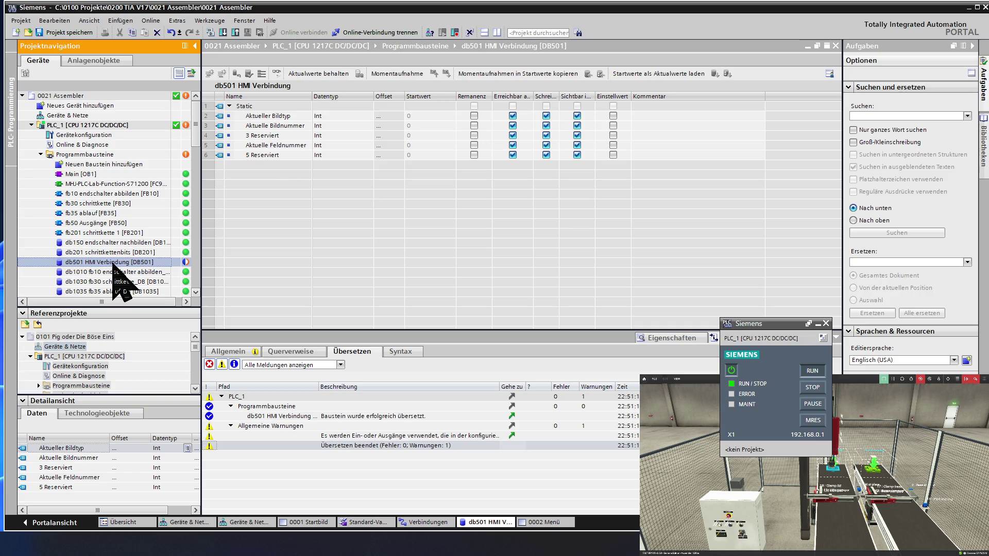
# - Compile db501 with Software (nur Änderungen) and download to PLC_1 via Laden
pyautogui.rightClick(113, 265)
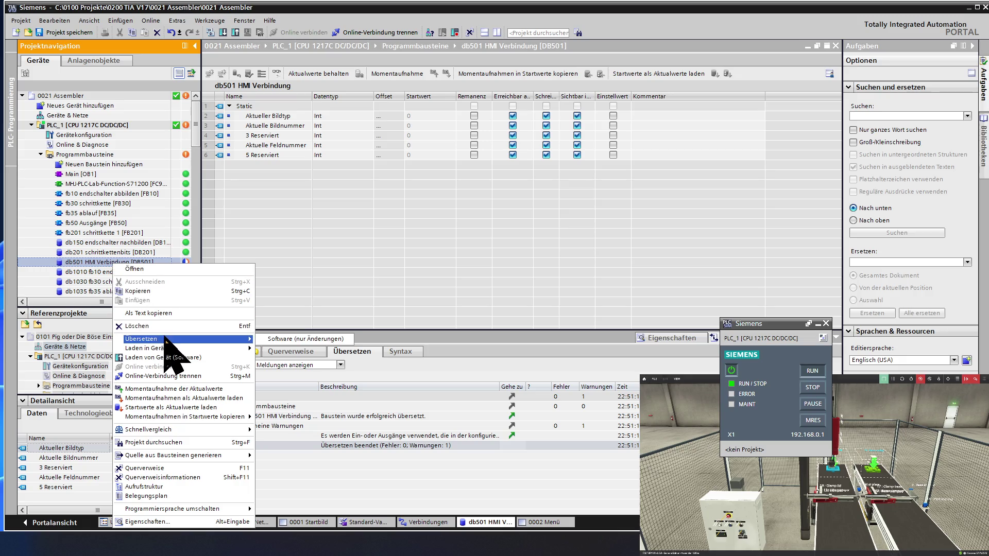
pyautogui.click(290, 340)
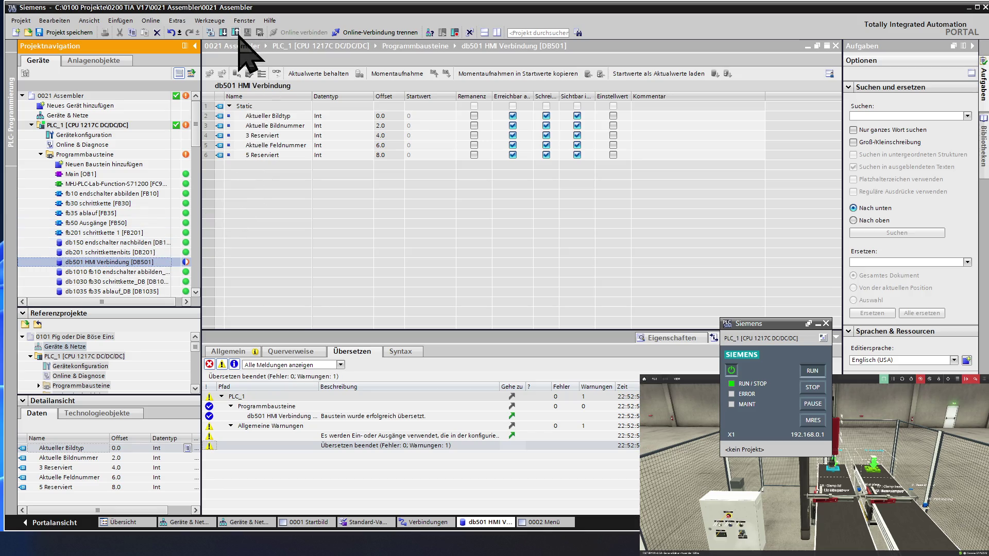
pyautogui.click(223, 33)
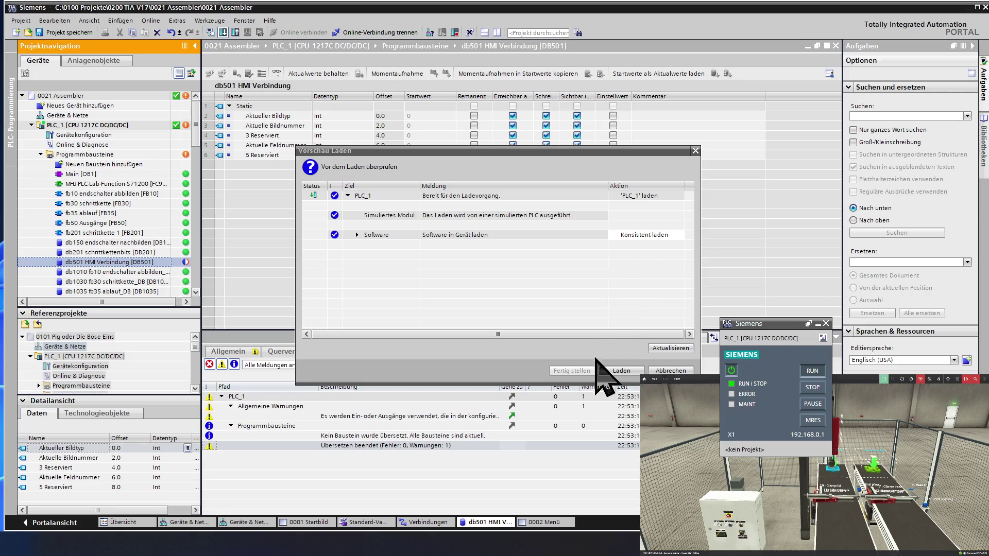
pyautogui.click(623, 372)
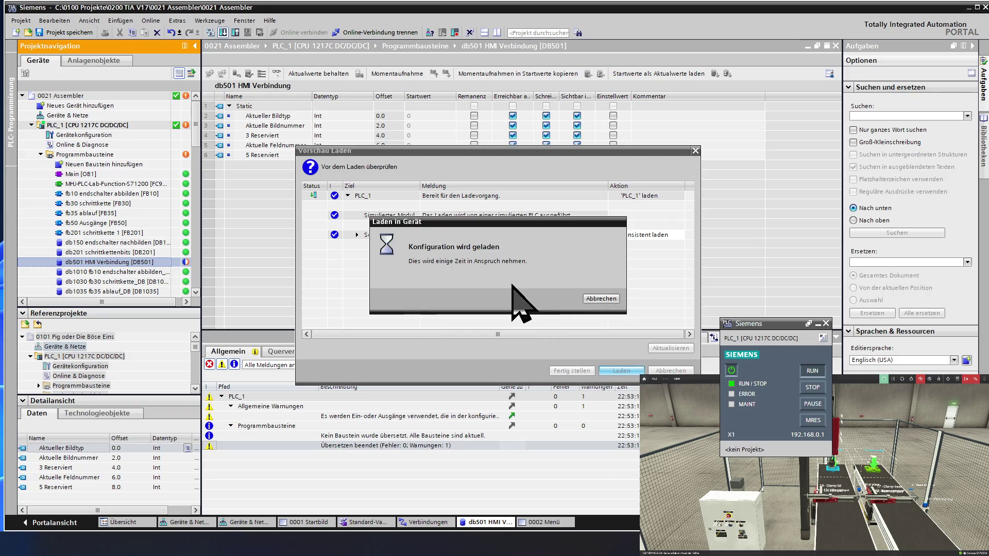
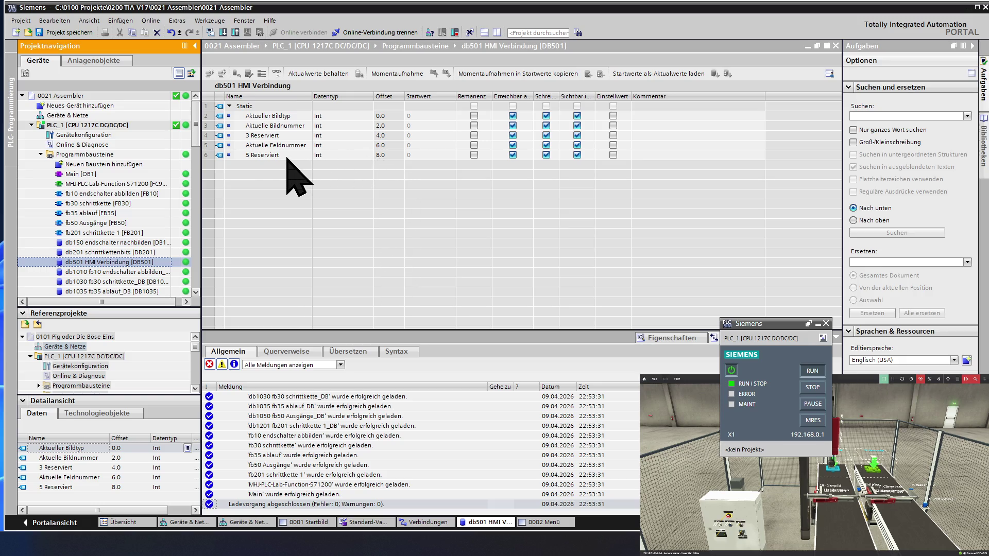
# - Monitor the db501 HMI Verbindung values live and open the 0001 Startbild screen under HMI_1 > Bilder
pyautogui.click(276, 72)
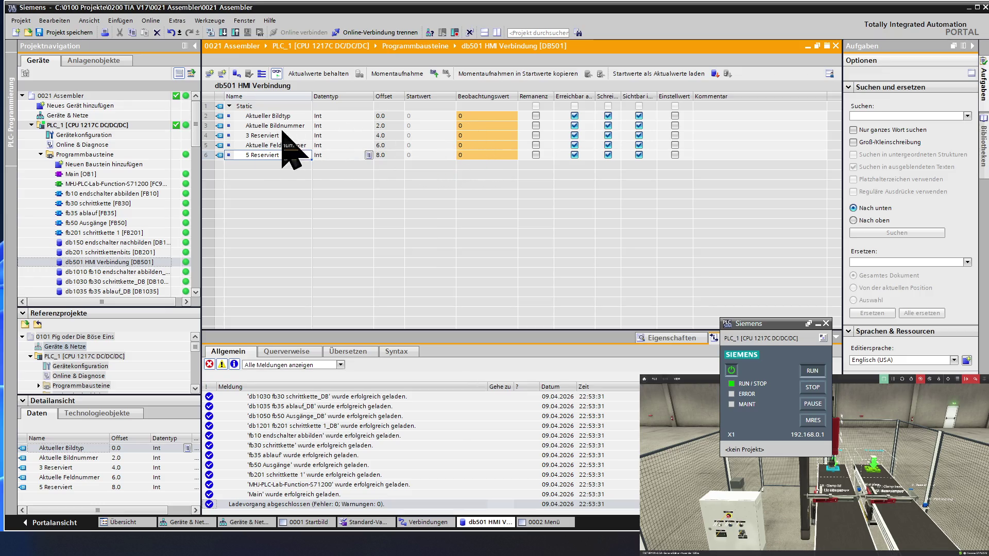
pyautogui.click(133, 233)
pyautogui.scroll(-2, 132, 234)
pyautogui.scroll(-2, 132, 234)
pyautogui.scroll(-2, 132, 234)
pyautogui.scroll(-2, 131, 233)
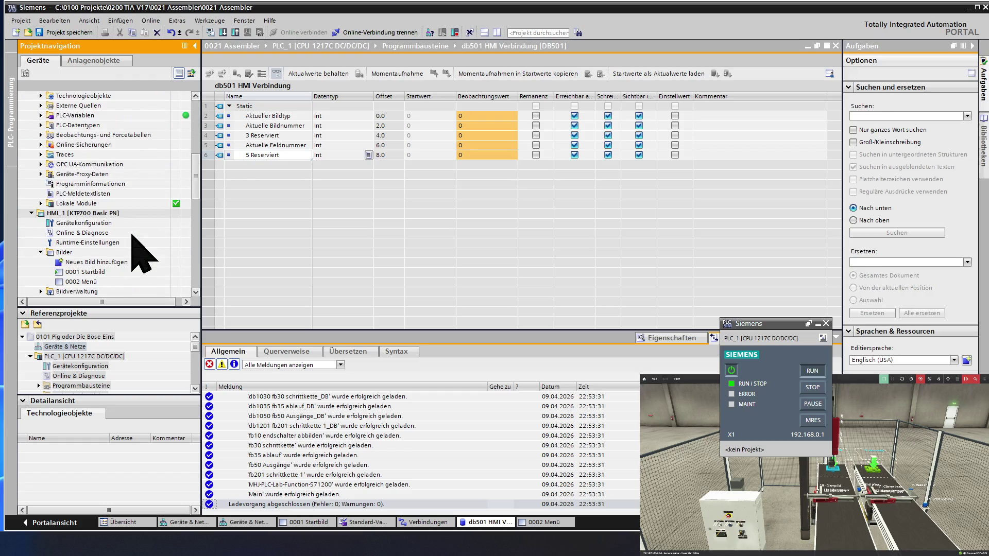
pyautogui.click(126, 275)
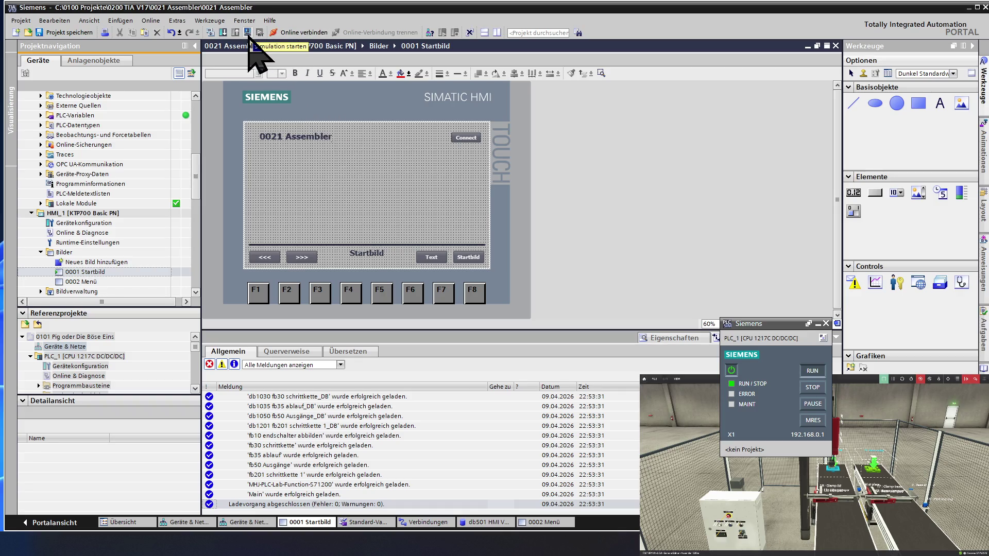
# - Start the HMI runtime simulation, move the RT Simulator aside and return to the db501 block
pyautogui.click(247, 34)
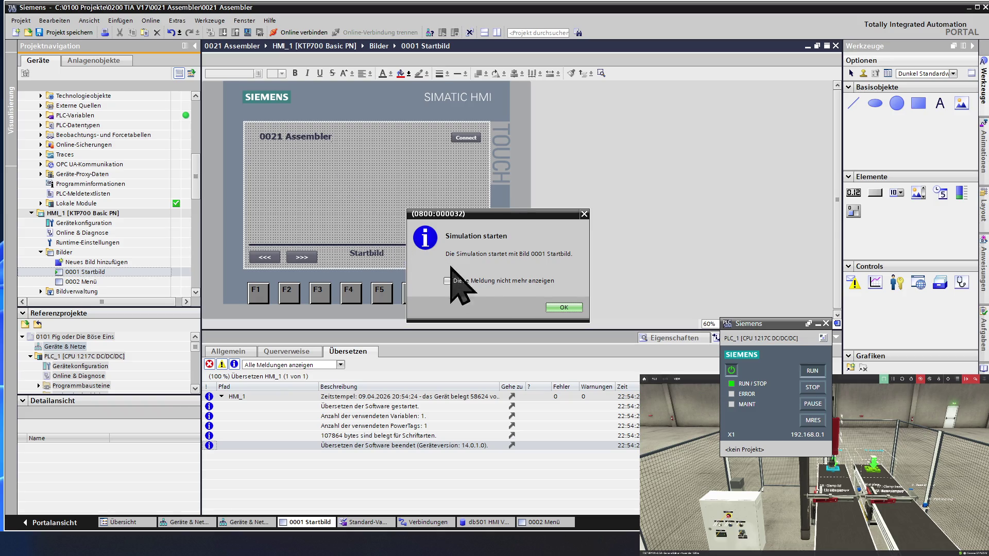
pyautogui.click(562, 308)
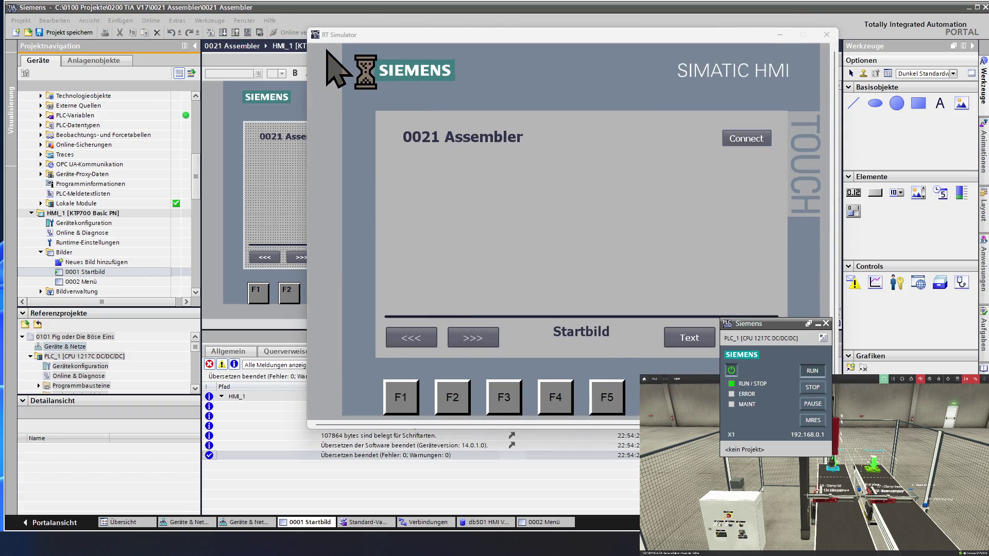
pyautogui.moveTo(372, 32)
pyautogui.mouseDown()
pyautogui.moveTo(730, 47)
pyautogui.moveTo(718, 44)
pyautogui.mouseUp()
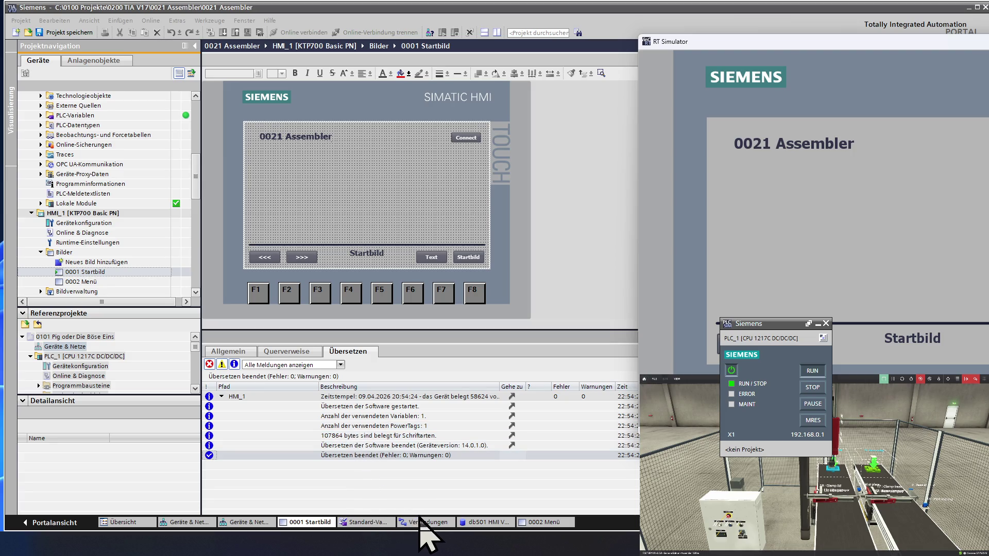
pyautogui.click(487, 523)
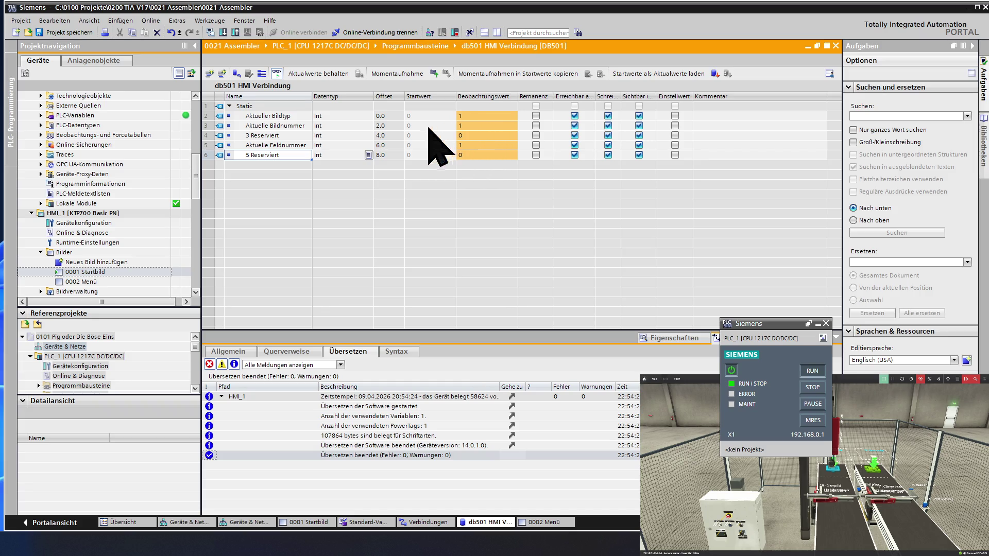
# - Switch the simulated HMI between Startbild and Menü and watch Aktuelle Bildnummer and Feldnummer follow in db501
pyautogui.click(205, 125)
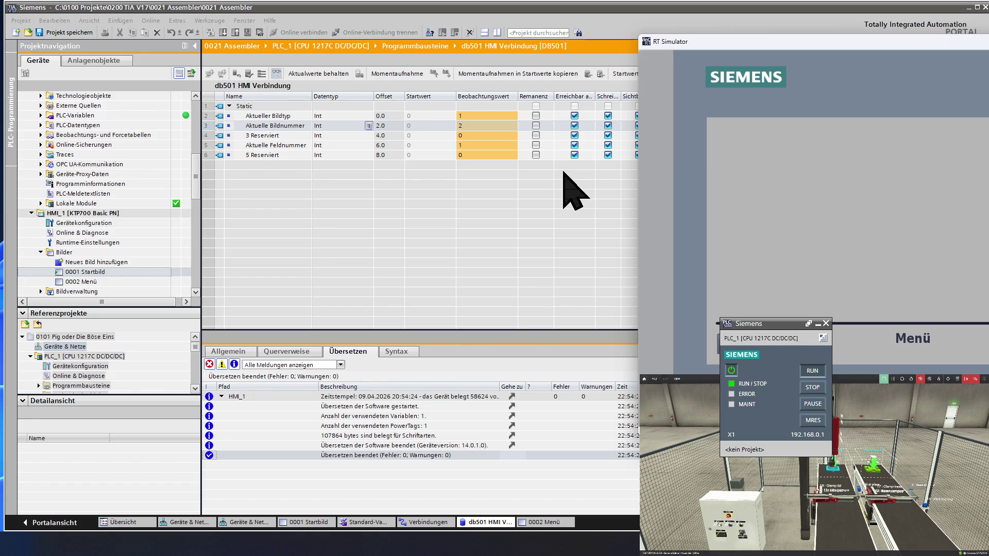
pyautogui.click(708, 341)
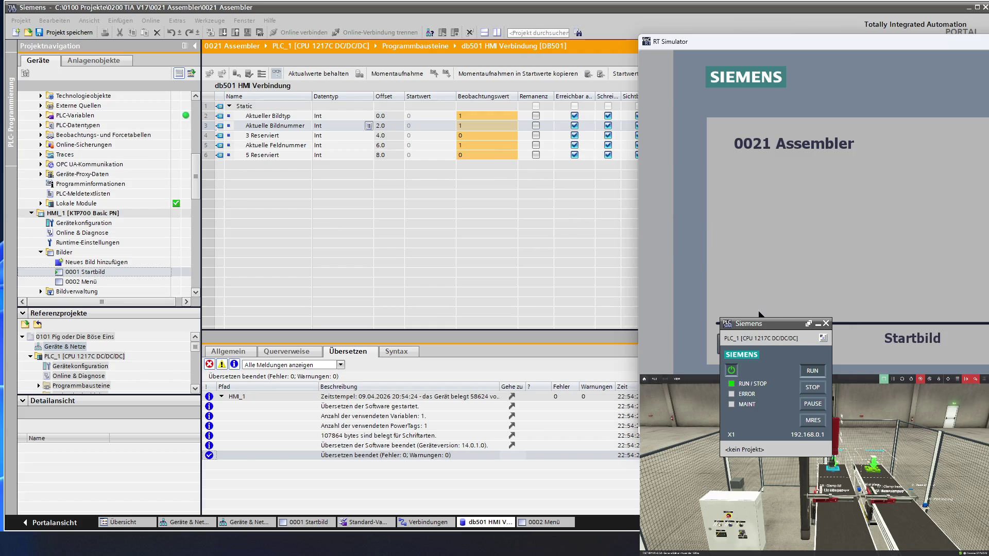
pyautogui.click(708, 341)
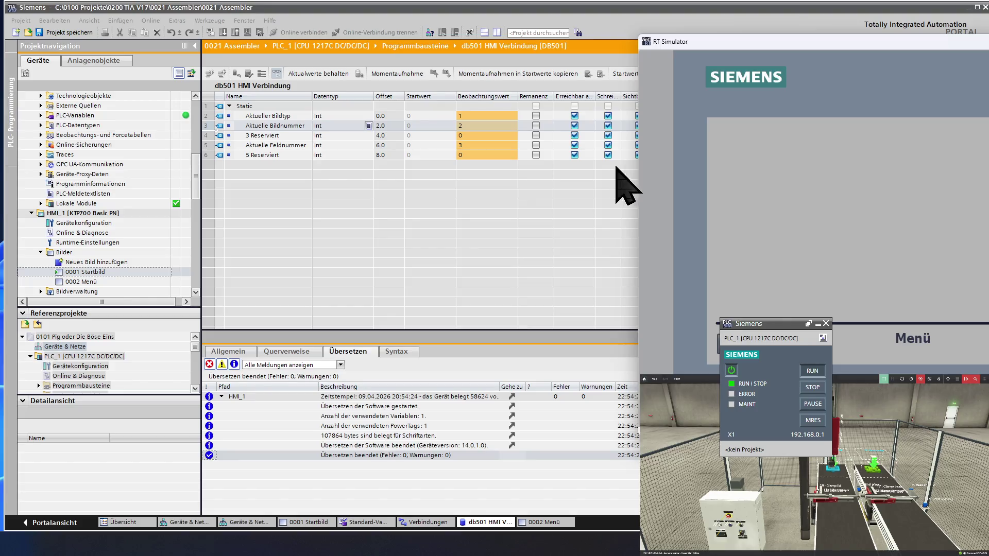
pyautogui.click(907, 274)
pyautogui.click(469, 147)
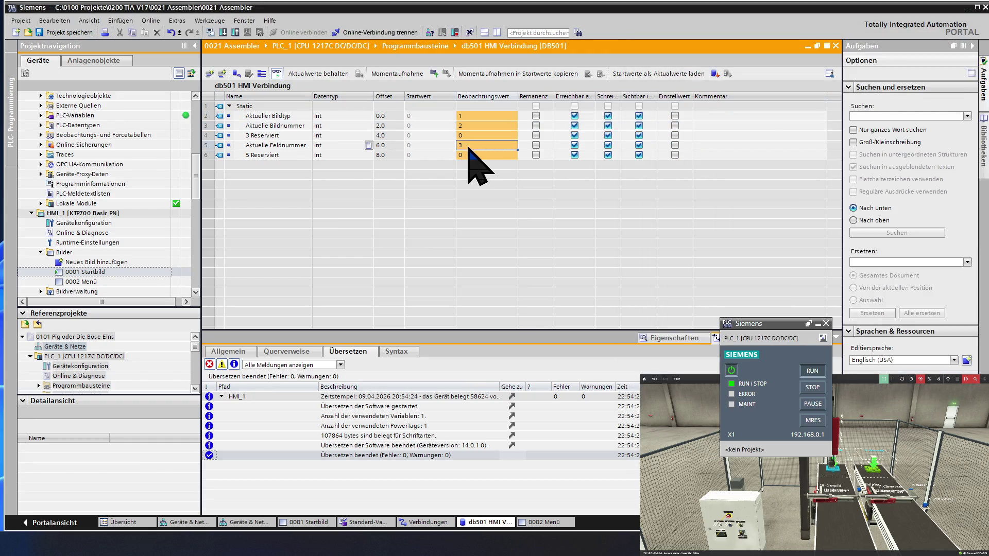
# - Edit the Aktuelle Feldnummer watch value and bring the simulator back to Startbild so both values read 1
pyautogui.click(932, 270)
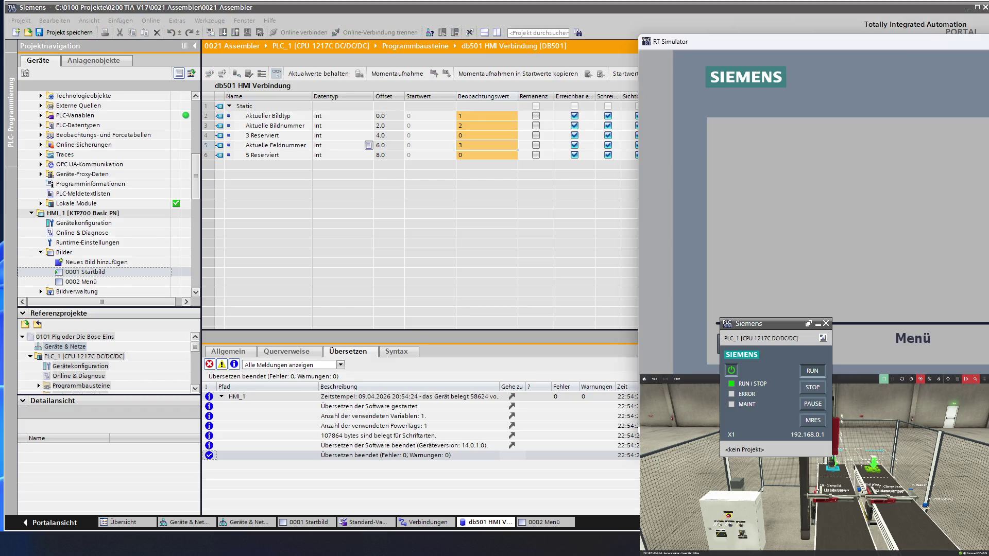
pyautogui.click(485, 146)
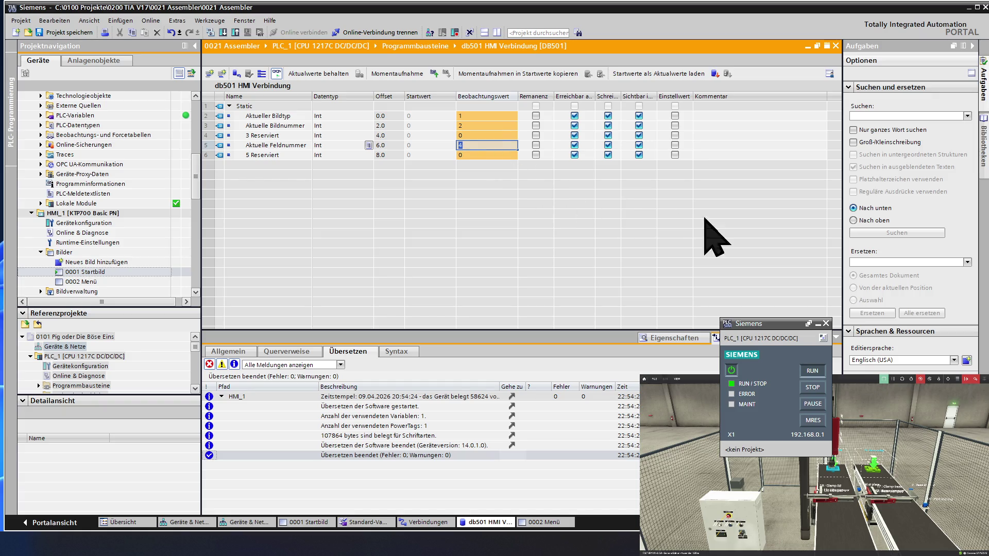
pyautogui.hotkey('alt', 'Tab')
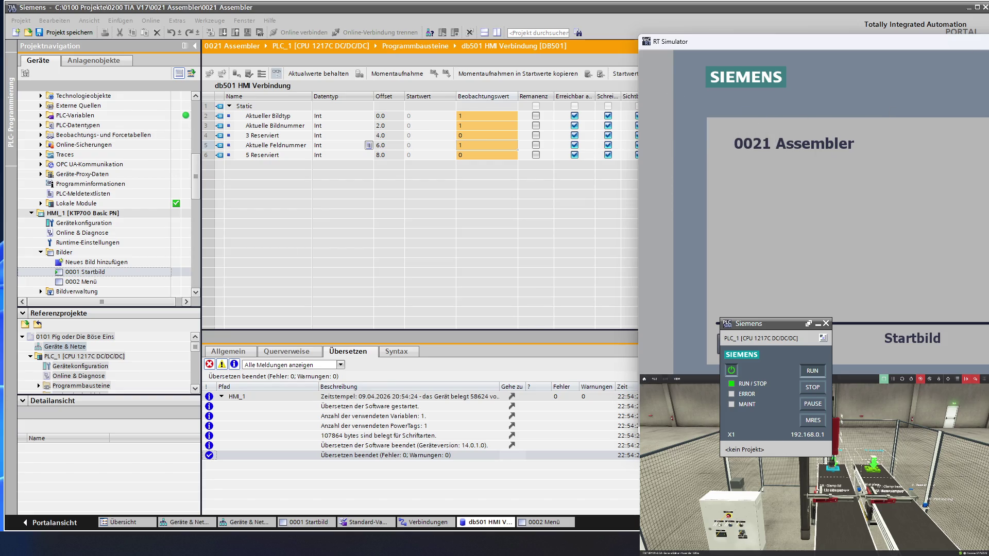
pyautogui.hotkey('alt', 'Tab')
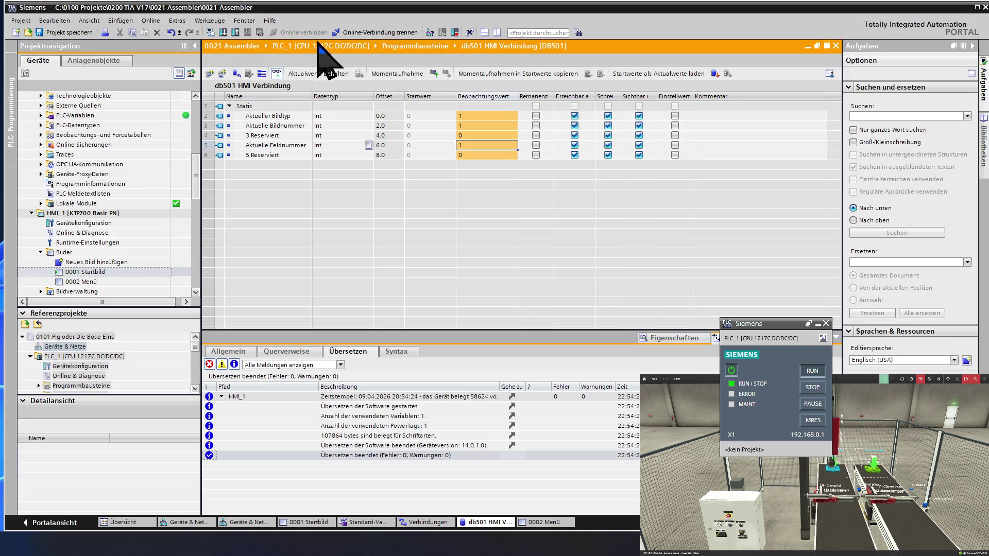
# - Turn db501 monitoring off and open 0001 Startbild from the HMI_1 Bilder folder
pyautogui.click(276, 73)
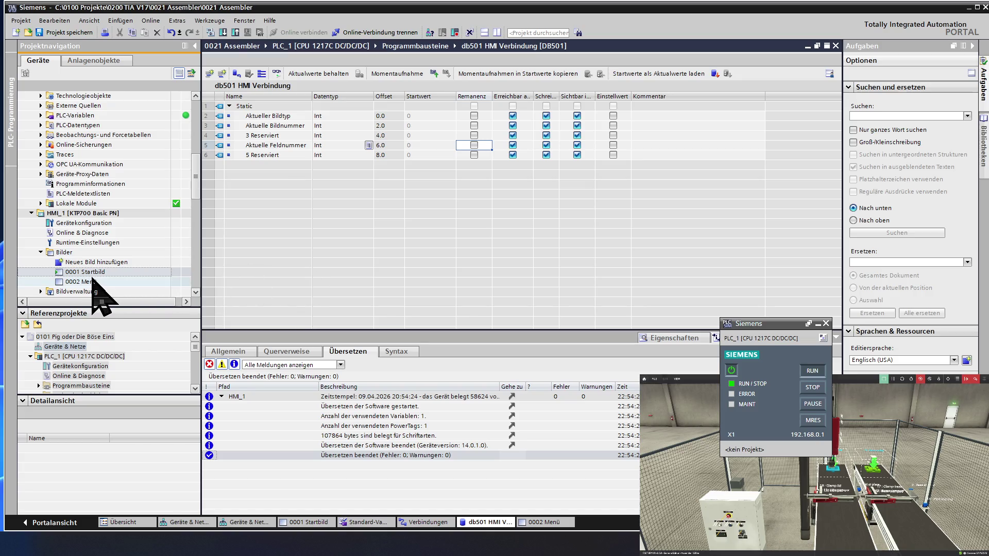
pyautogui.doubleClick(107, 273)
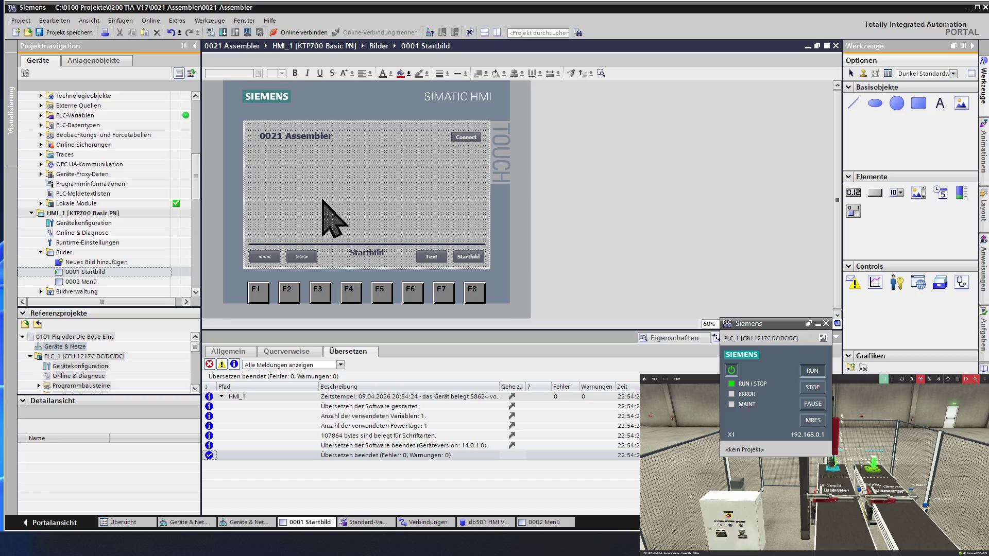
pyautogui.keyDown('ctrl'); pyautogui.scroll(-1, 323, 203); pyautogui.keyUp('ctrl')
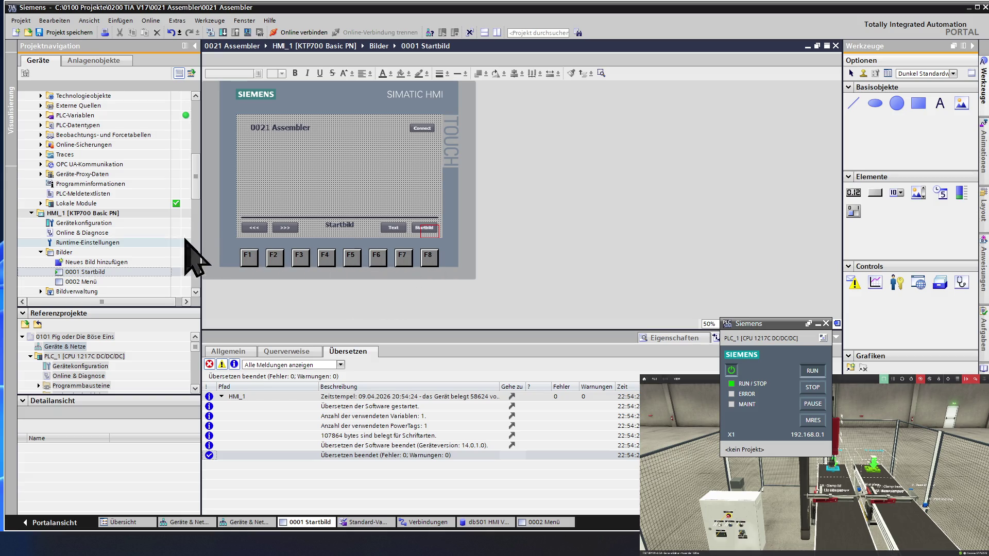
pyautogui.click(100, 252)
pyautogui.scroll(-1, 103, 250)
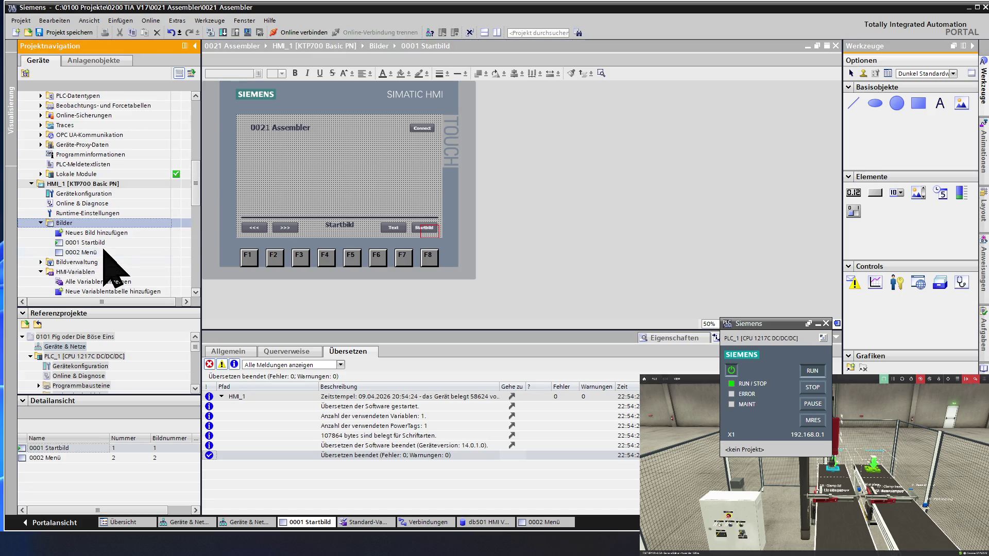
pyautogui.doubleClick(97, 263)
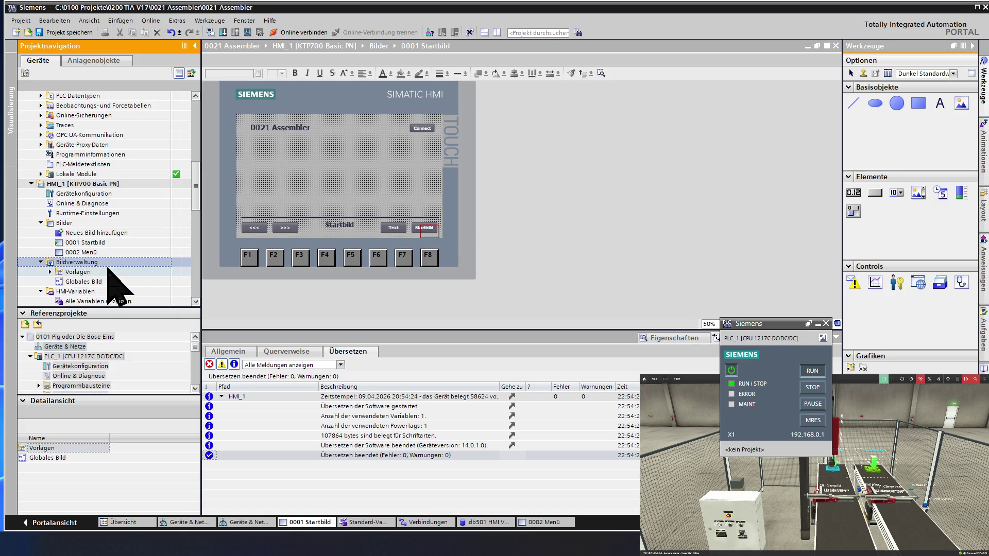
pyautogui.doubleClick(106, 281)
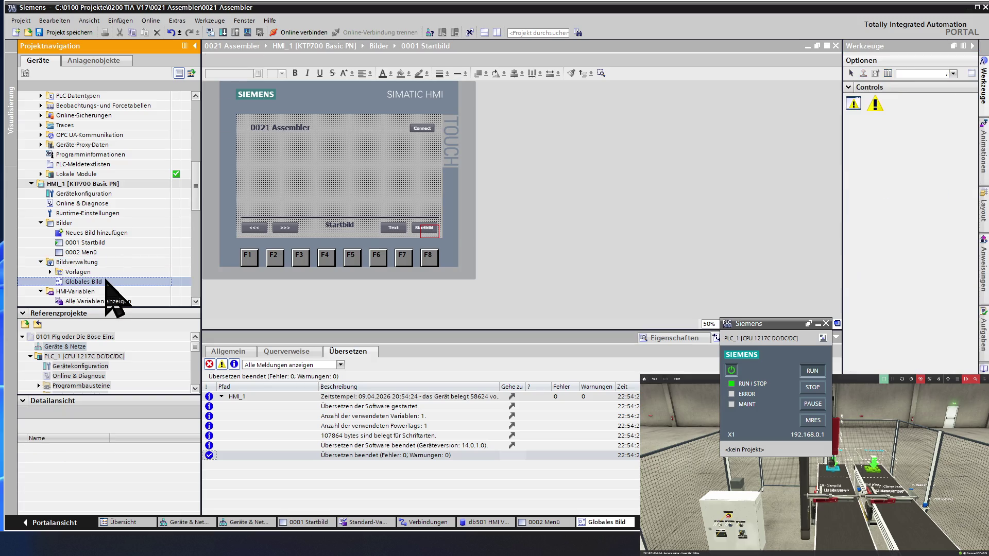
pyautogui.scroll(-5, 334, 203)
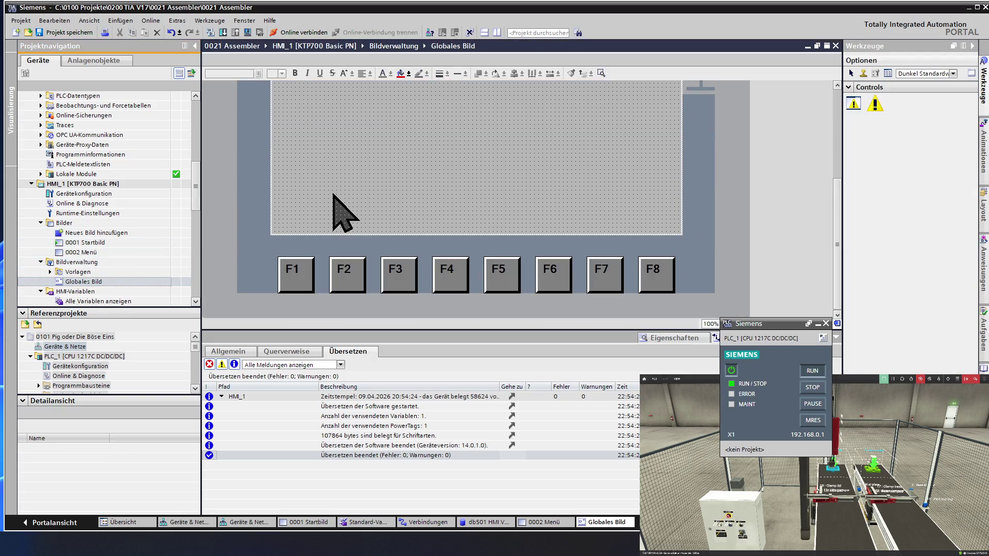
pyautogui.keyDown('ctrl'); pyautogui.scroll(-1, 343, 183); pyautogui.keyUp('ctrl')
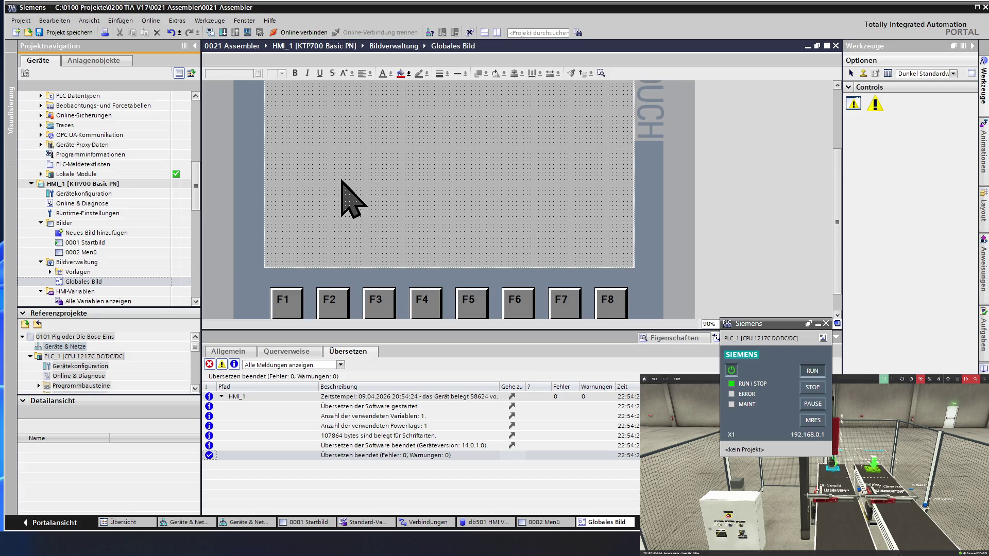
pyautogui.keyDown('ctrl'); pyautogui.scroll(-2, 351, 200); pyautogui.keyUp('ctrl')
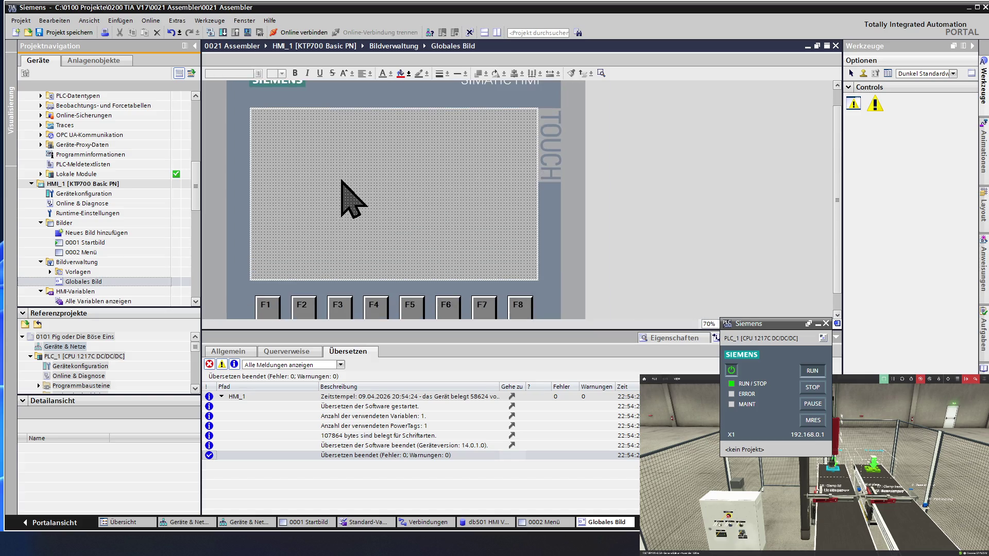
pyautogui.keyDown('ctrl'); pyautogui.scroll(1, 351, 200); pyautogui.keyUp('ctrl')
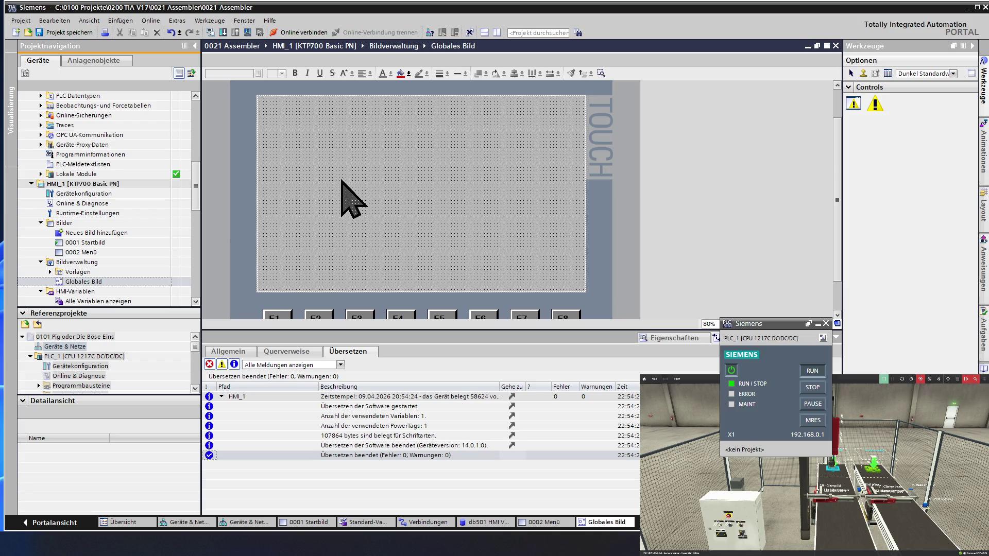
pyautogui.scroll(-1, 343, 182)
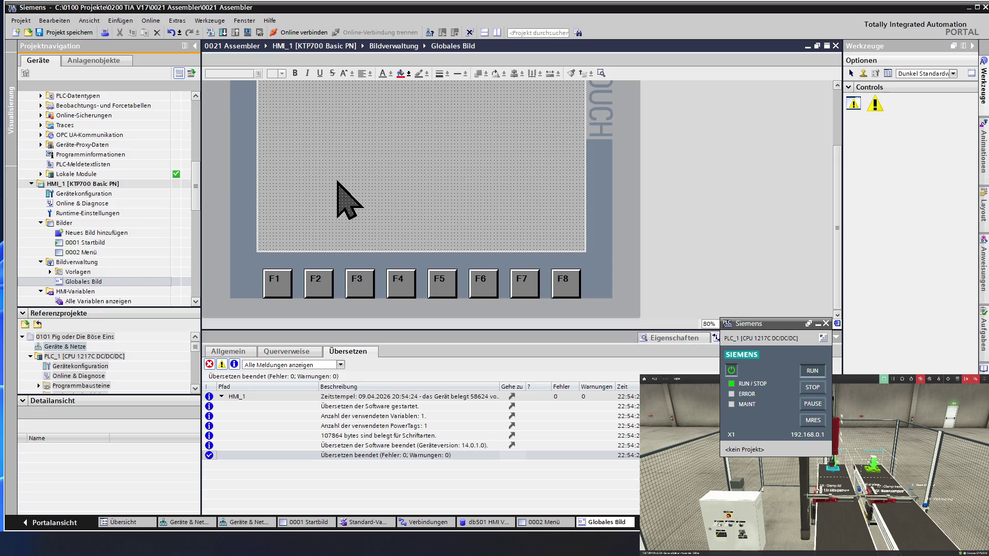
pyautogui.keyDown('ctrl'); pyautogui.scroll(-1, 350, 202); pyautogui.keyUp('ctrl')
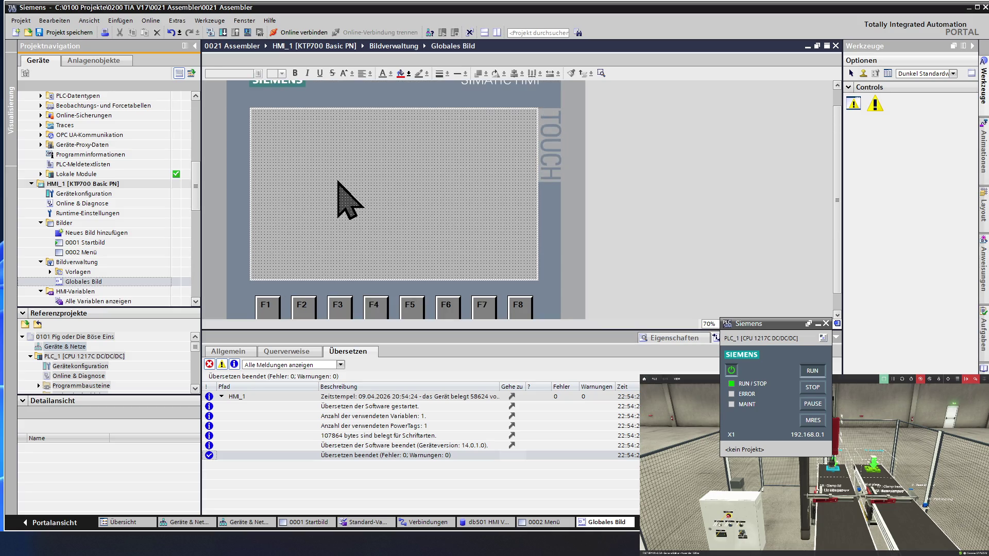
pyautogui.keyDown('ctrl'); pyautogui.scroll(-1, 348, 202); pyautogui.keyUp('ctrl')
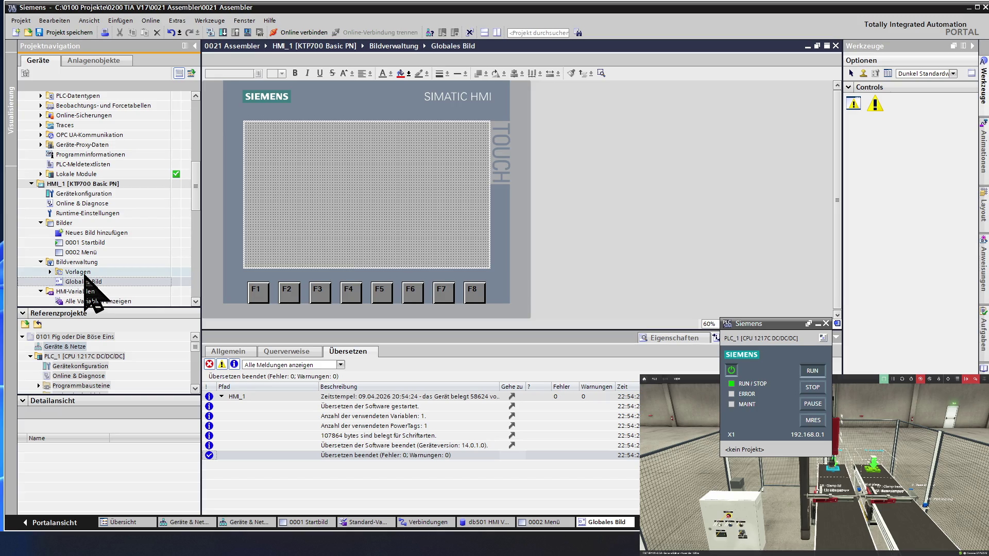
pyautogui.click(84, 273)
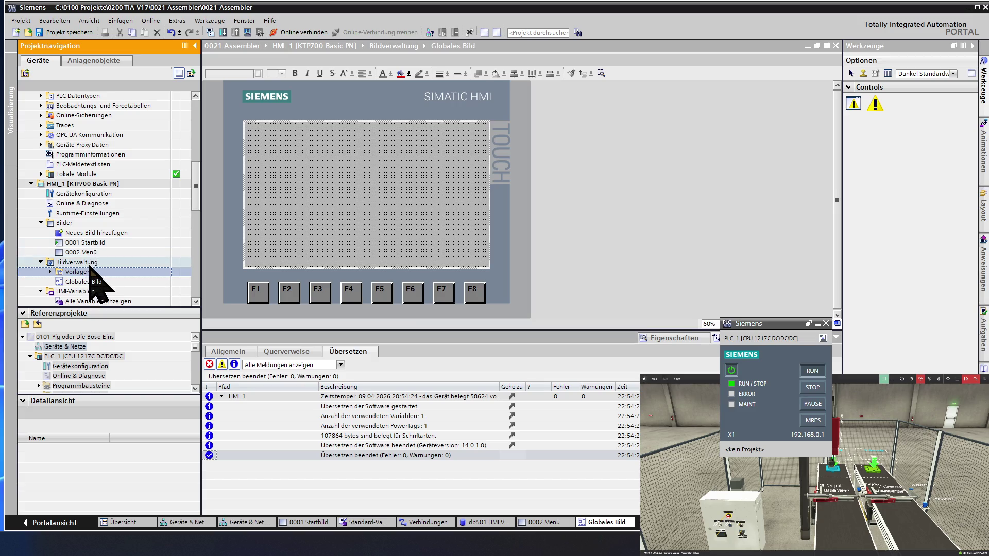
pyautogui.click(88, 263)
pyautogui.scroll(-2, 89, 264)
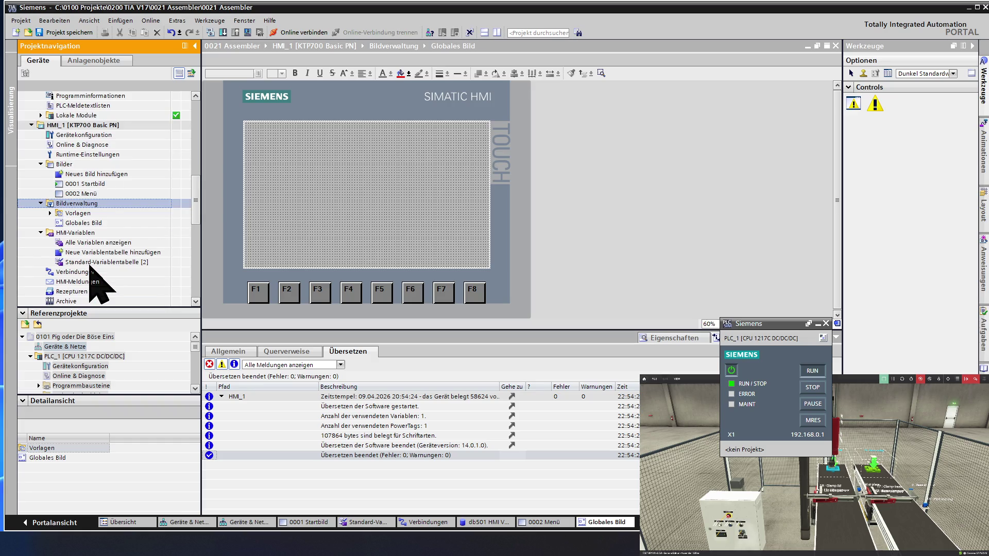
pyautogui.scroll(-1, 97, 286)
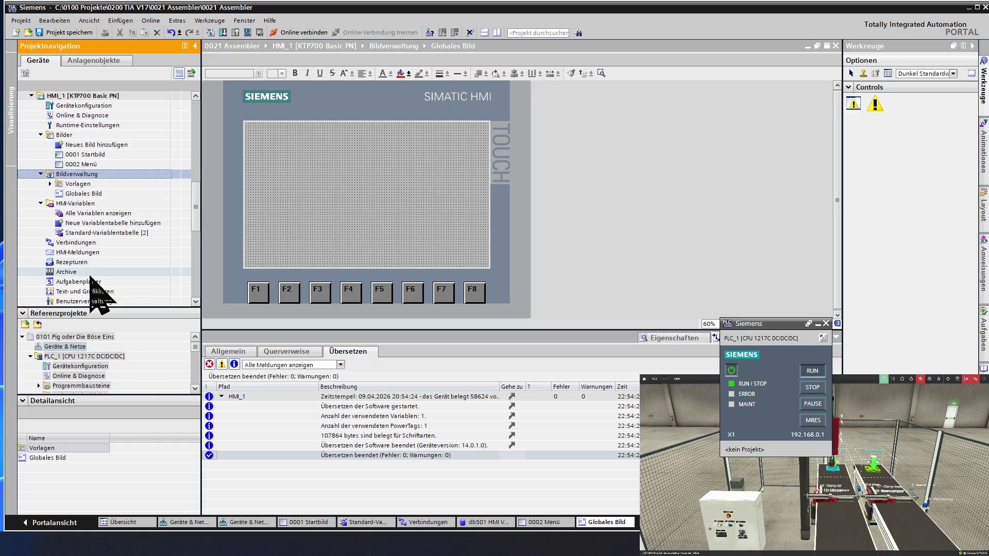
pyautogui.doubleClick(85, 244)
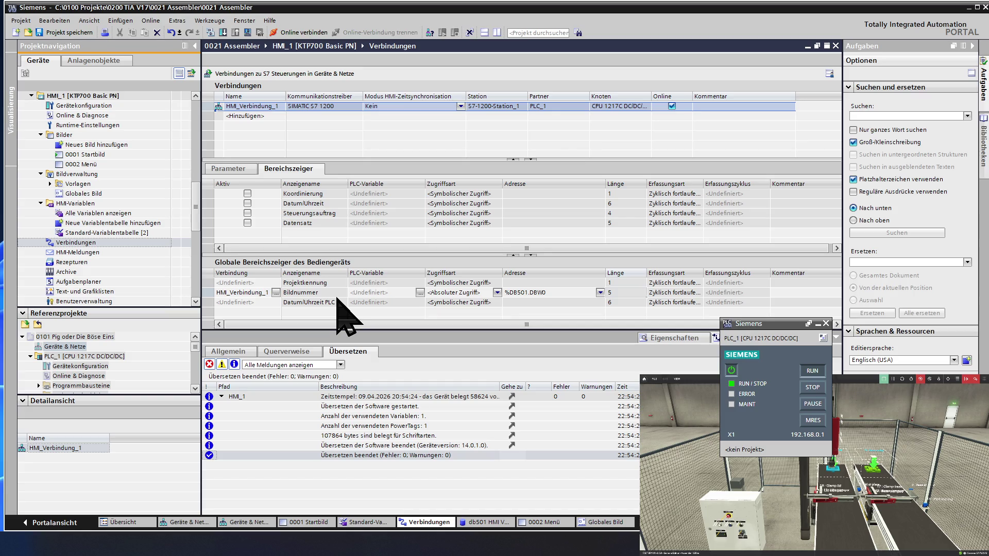
# - Inspect the Projektkennung area pointer of HMI_Verbindung_1, then return to the db501 HMI Verbindung block
pyautogui.click(335, 284)
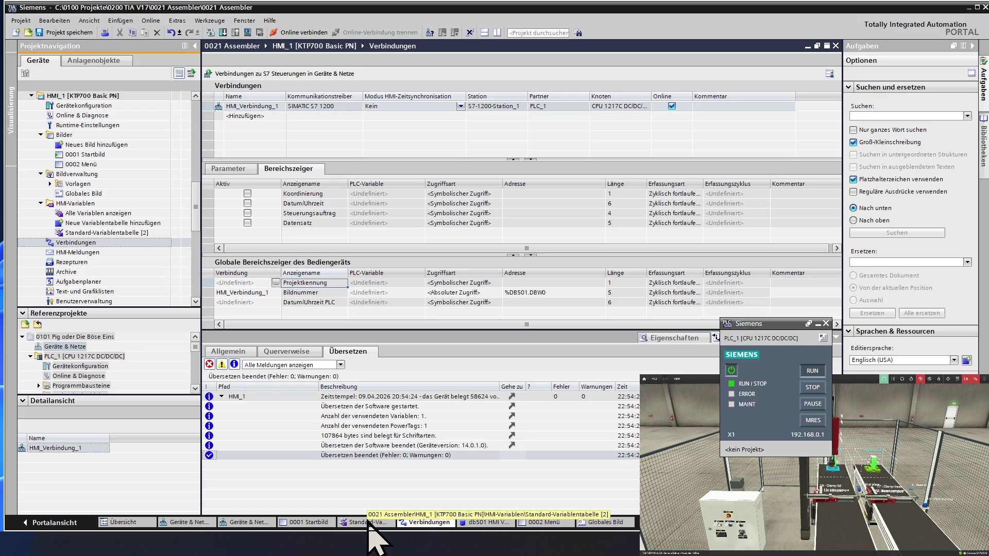
pyautogui.click(479, 524)
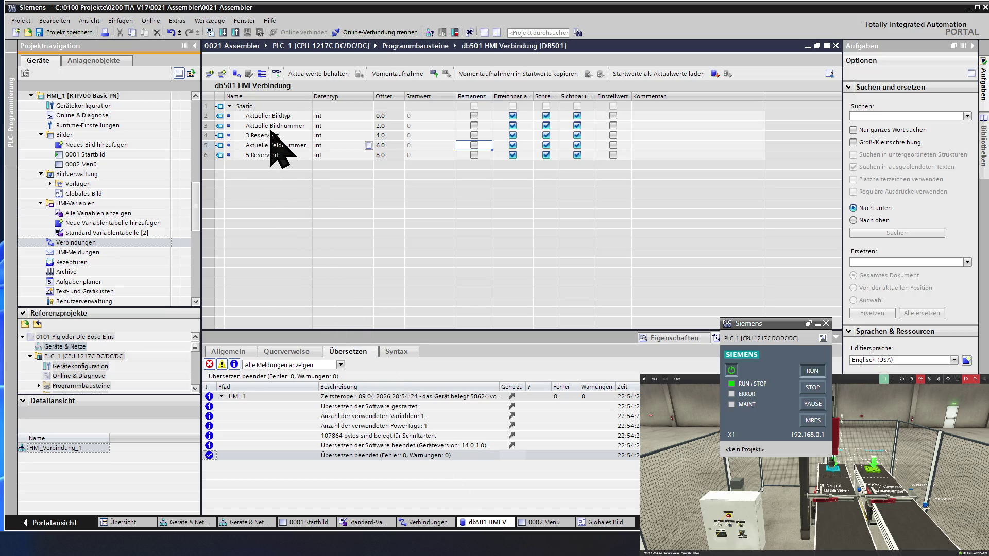
# - Insert a new Int variable Projektkennung above Aktueller Bildtyp in db501 HMI Verbindung
pyautogui.rightClick(207, 107)
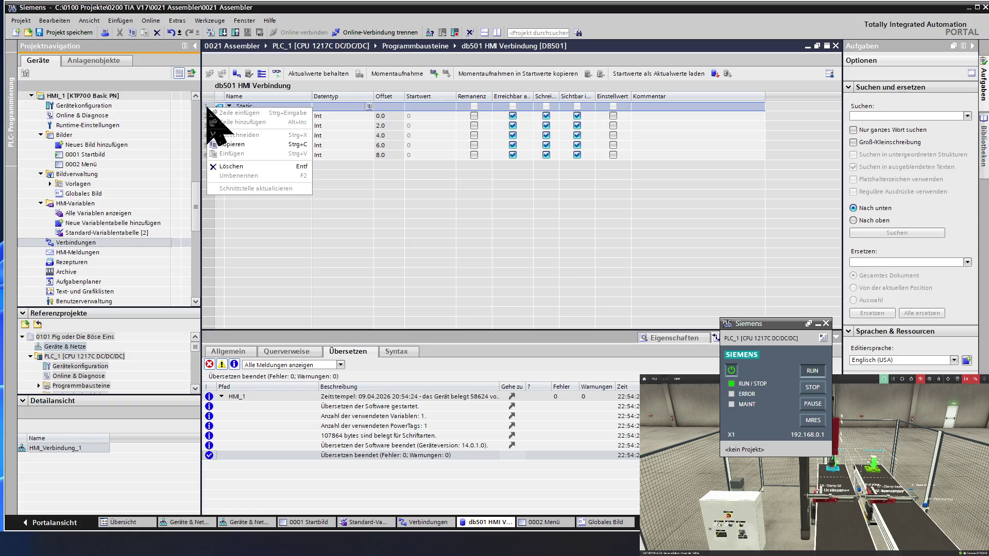
pyautogui.click(193, 116)
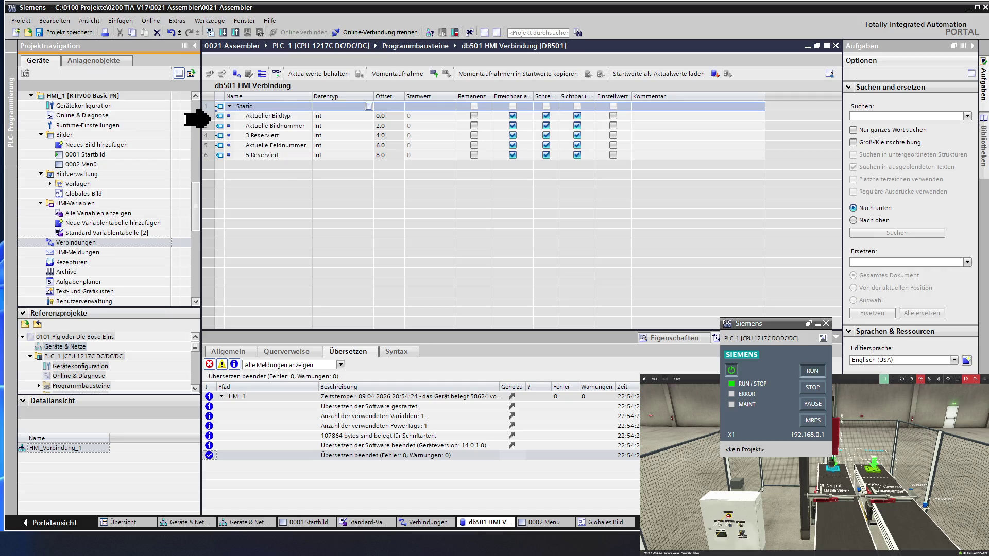
pyautogui.rightClick(206, 116)
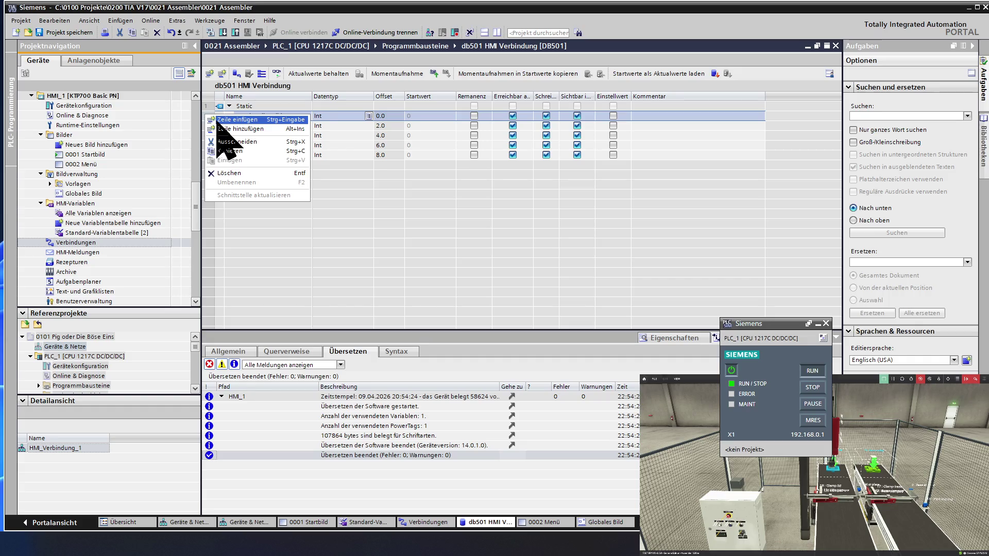
pyautogui.click(217, 120)
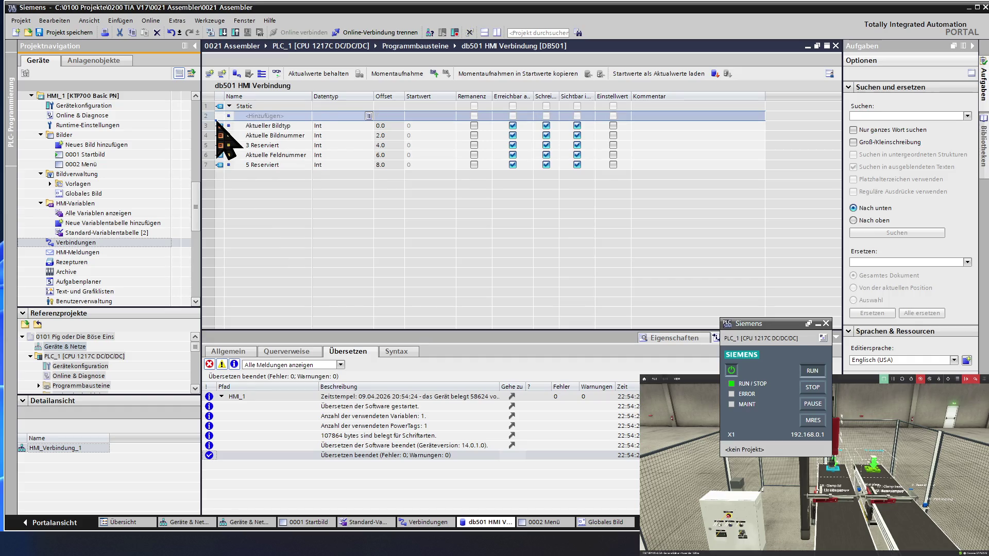
pyautogui.click(257, 115)
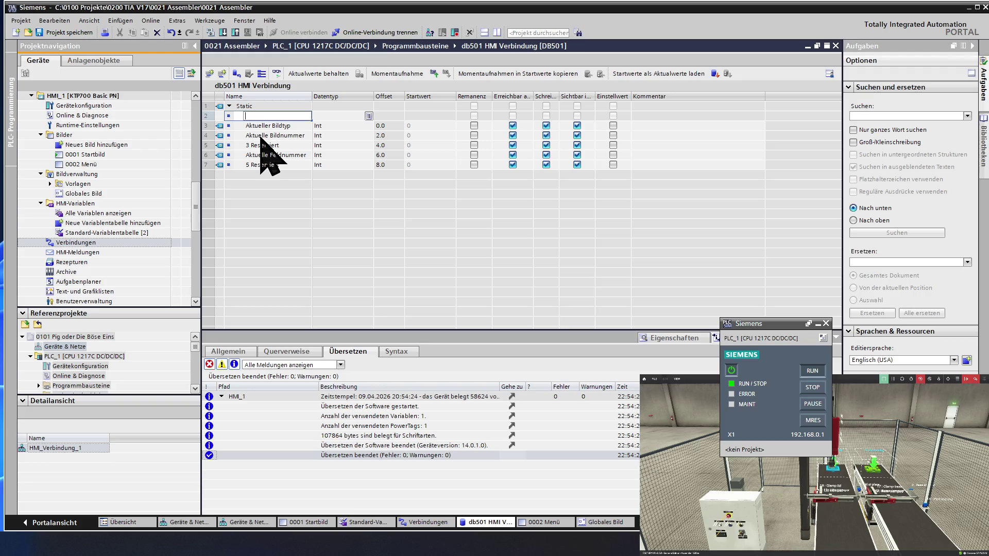
pyautogui.write('Projektkennung')
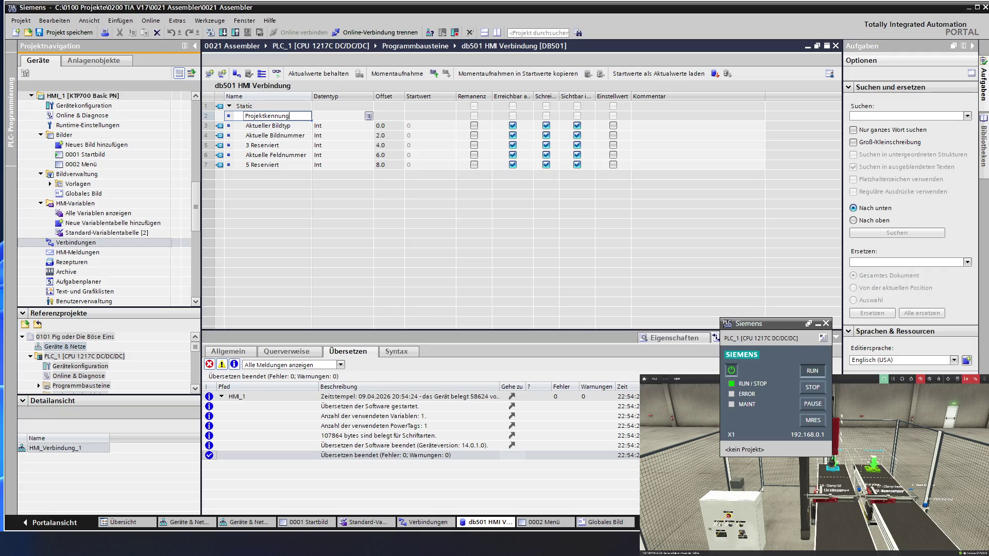
pyautogui.press('Return')
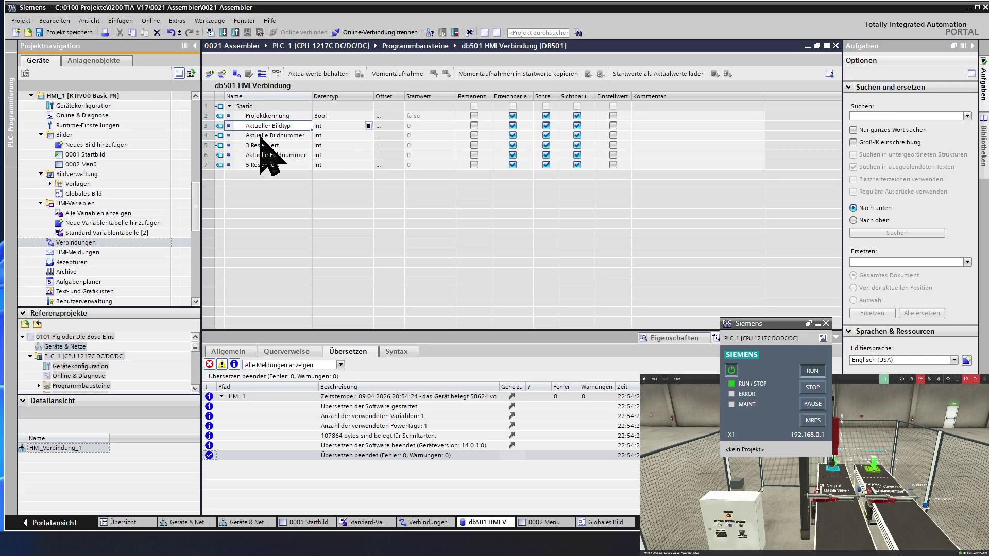
pyautogui.click(330, 128)
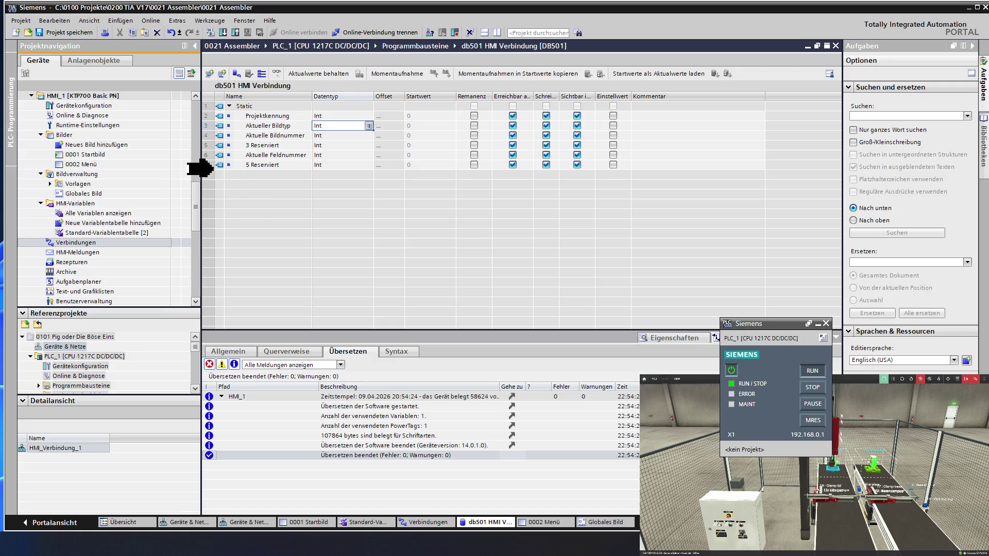
# - Add a Datum Uhrzeit PLC variable of type DTL after 5 Reserviert in db501
pyautogui.rightClick(210, 165)
pyautogui.click(219, 181)
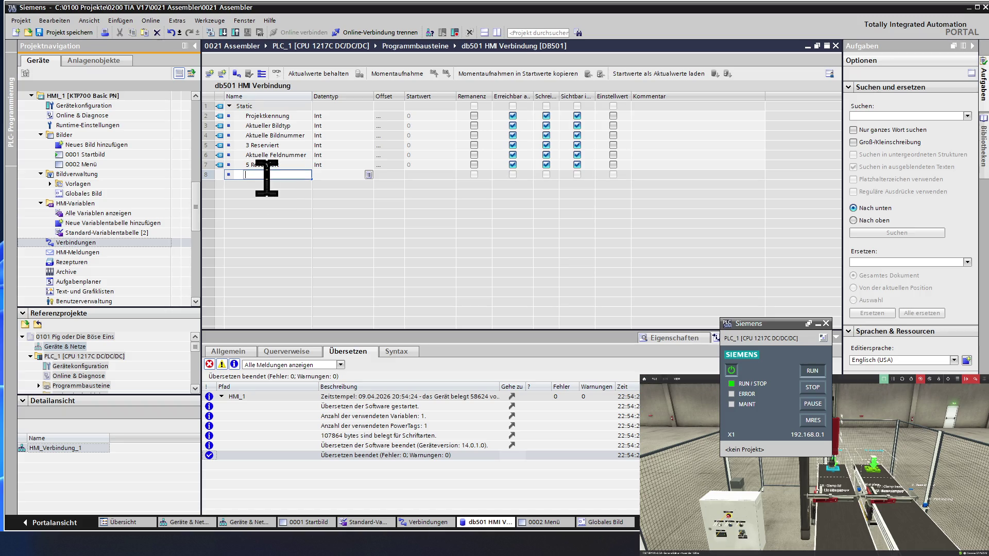
pyautogui.write('Datum ')
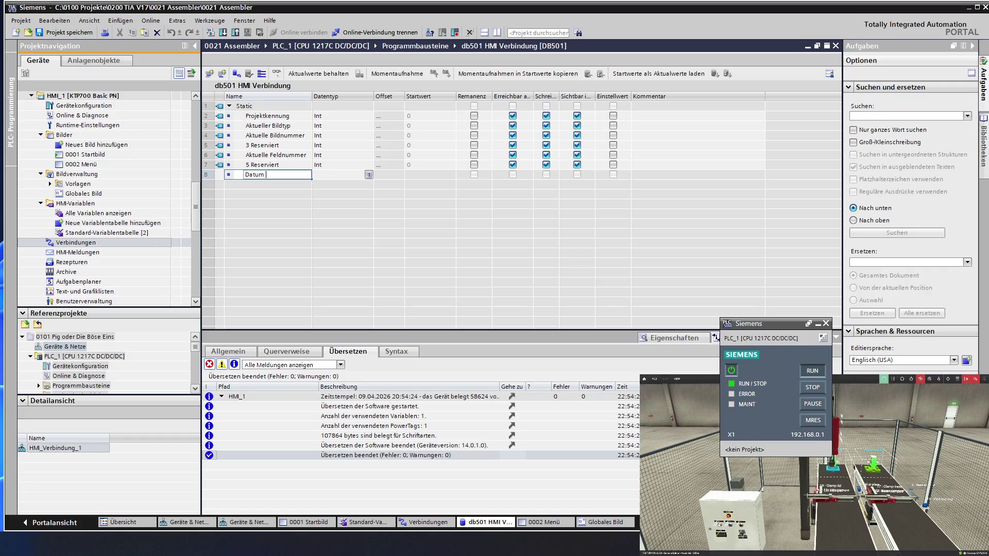
pyautogui.write('Uhrzeit')
pyautogui.write(' PLC')
pyautogui.press('Return')
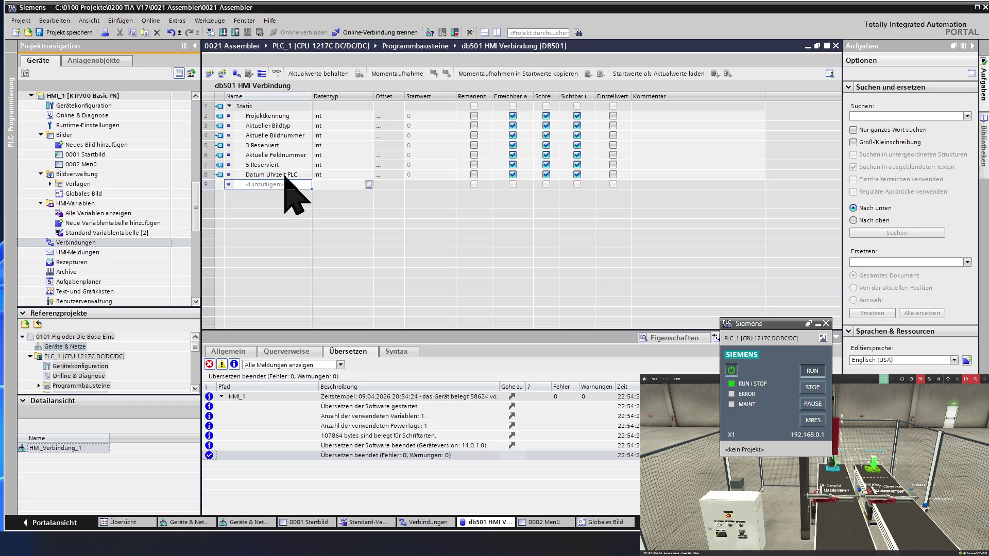
pyautogui.click(340, 176)
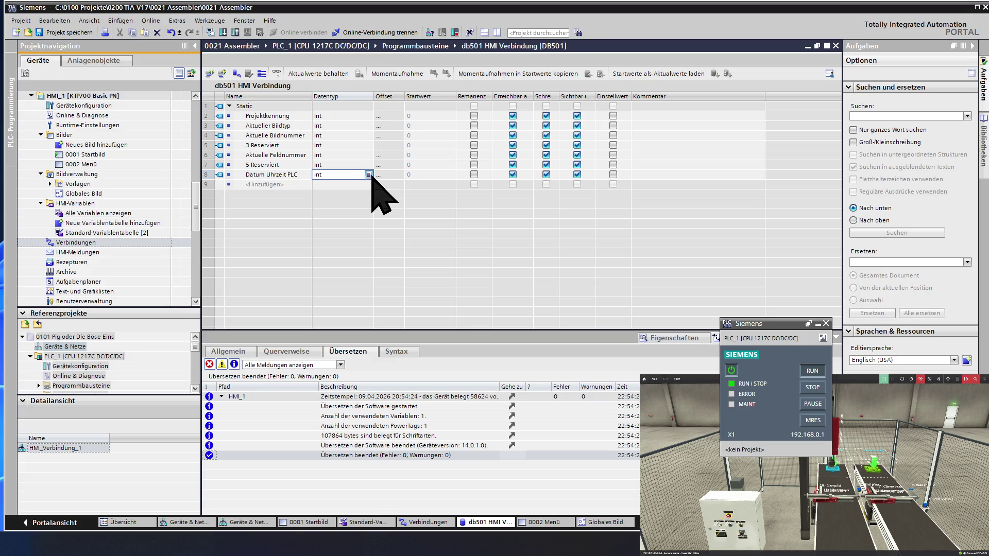
pyautogui.click(368, 174)
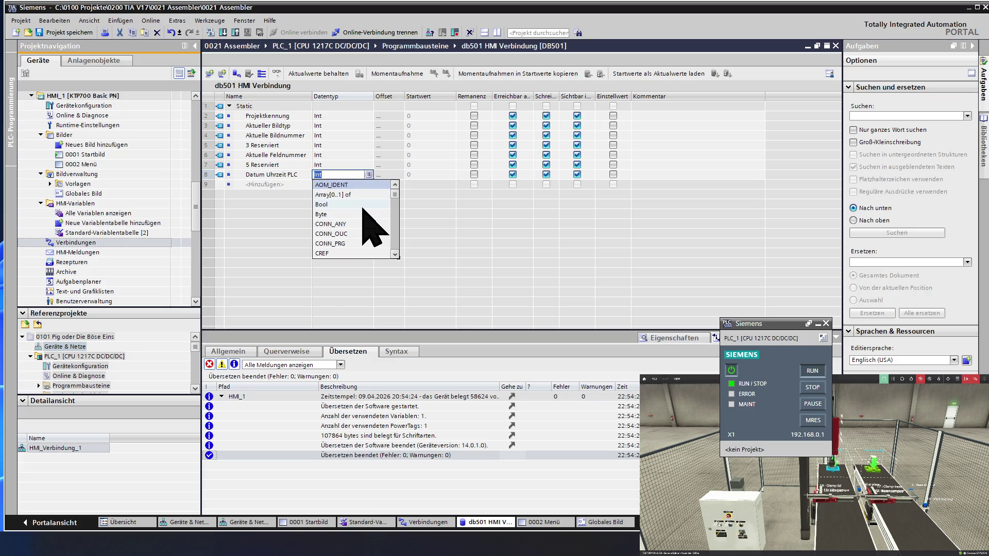
pyautogui.scroll(-2, 362, 205)
pyautogui.scroll(-2, 362, 207)
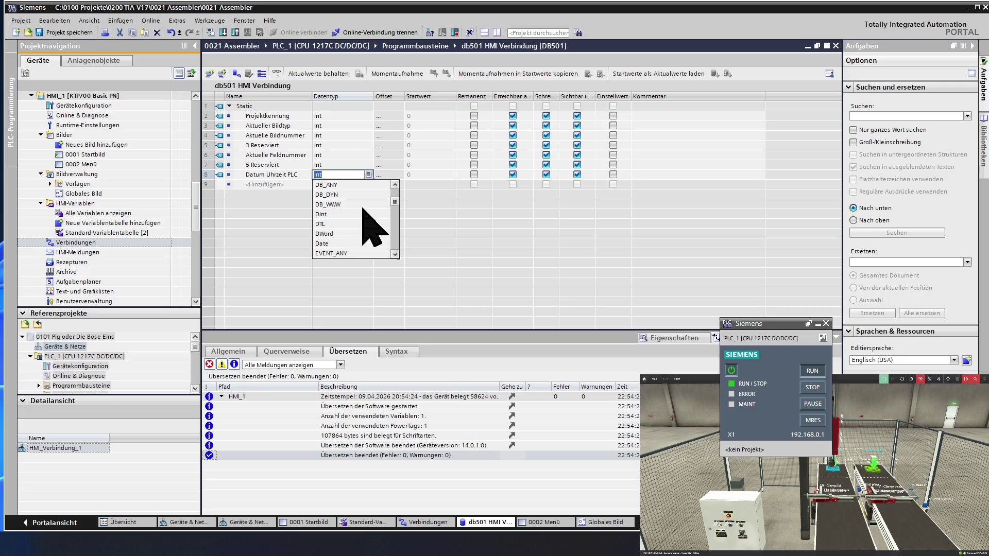
pyautogui.scroll(-1, 362, 207)
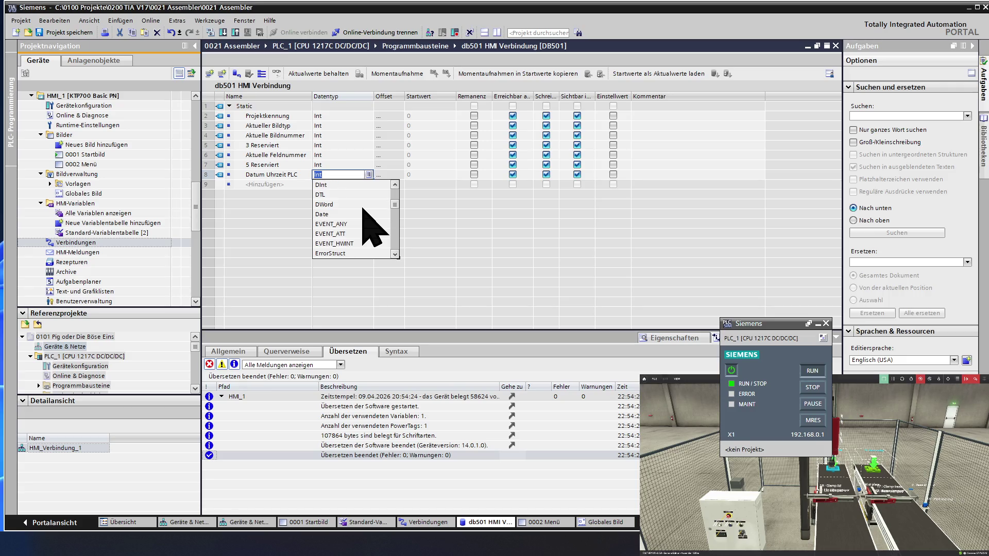
pyautogui.scroll(-1, 362, 207)
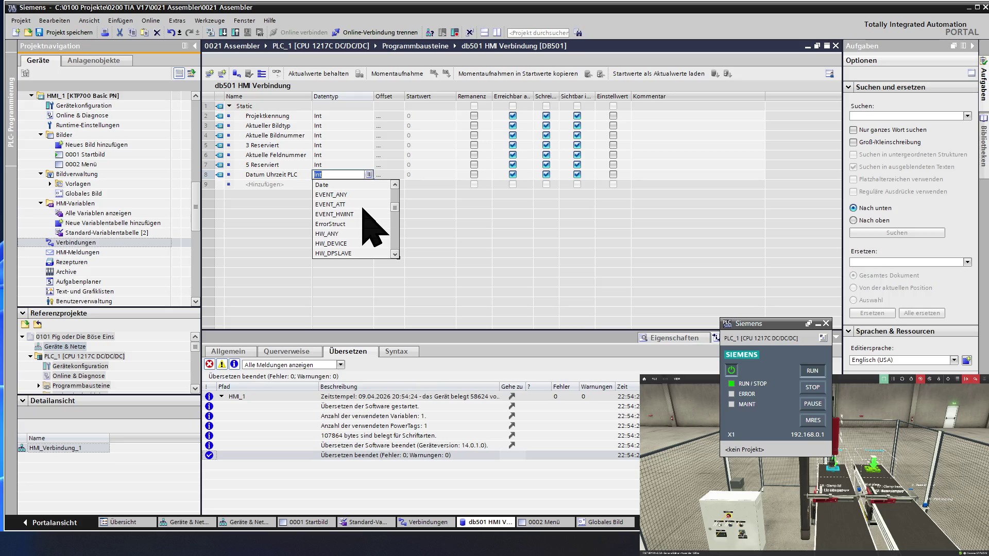
pyautogui.scroll(-2, 369, 227)
pyautogui.scroll(-2, 370, 228)
pyautogui.scroll(-2, 369, 228)
pyautogui.scroll(-1, 369, 228)
pyautogui.scroll(-1, 369, 228)
pyautogui.scroll(-1, 369, 228)
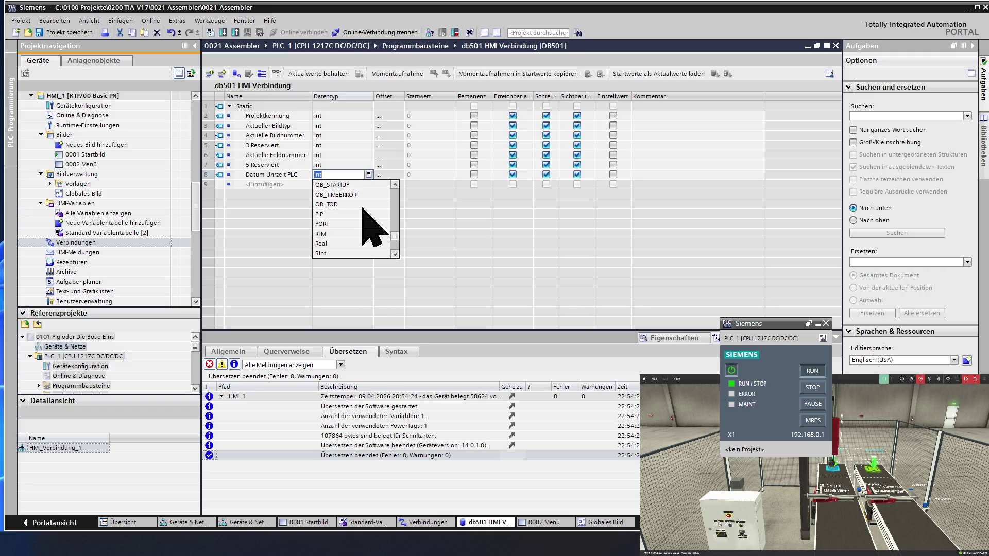
pyautogui.scroll(-1, 370, 228)
pyautogui.scroll(-1, 369, 228)
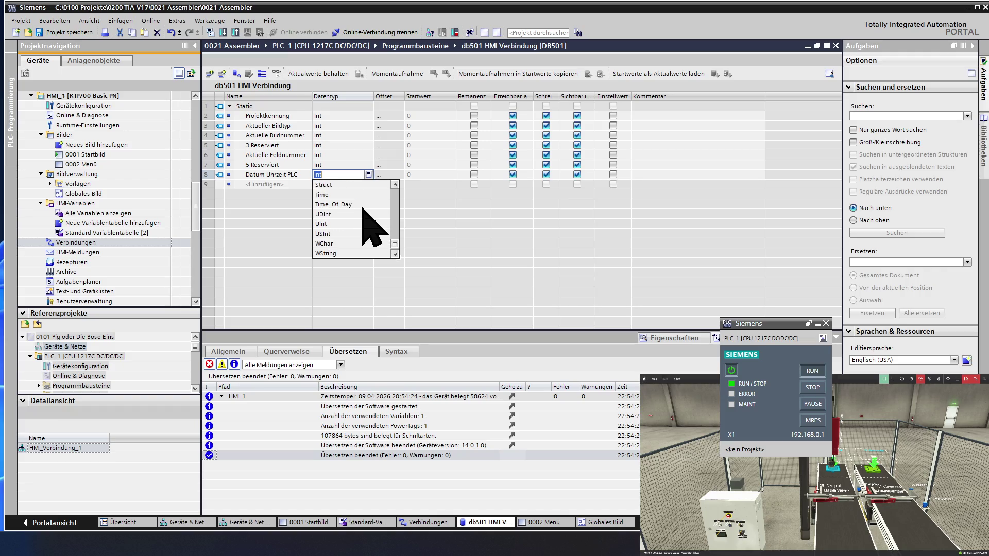
pyautogui.scroll(-2, 369, 228)
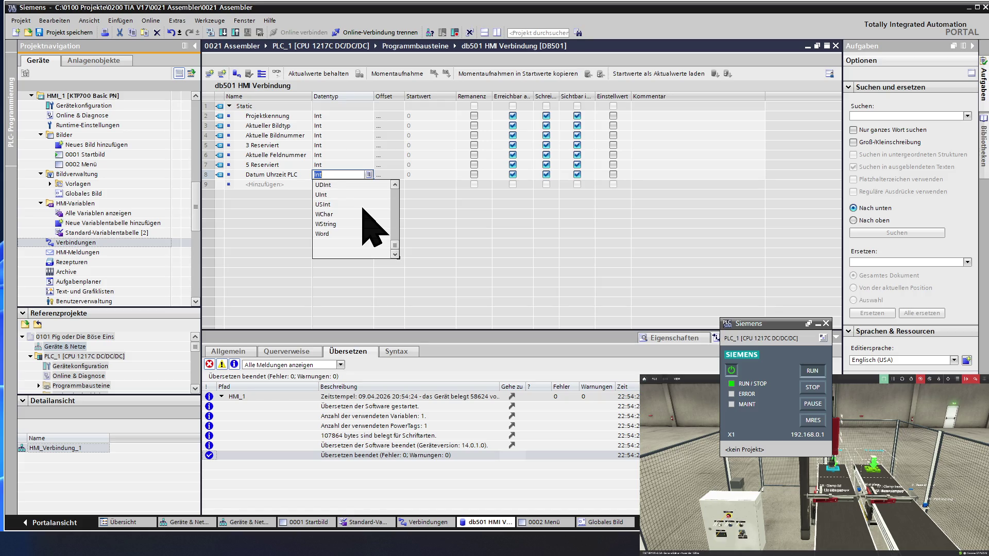
pyautogui.scroll(1, 371, 228)
pyautogui.scroll(-1, 370, 228)
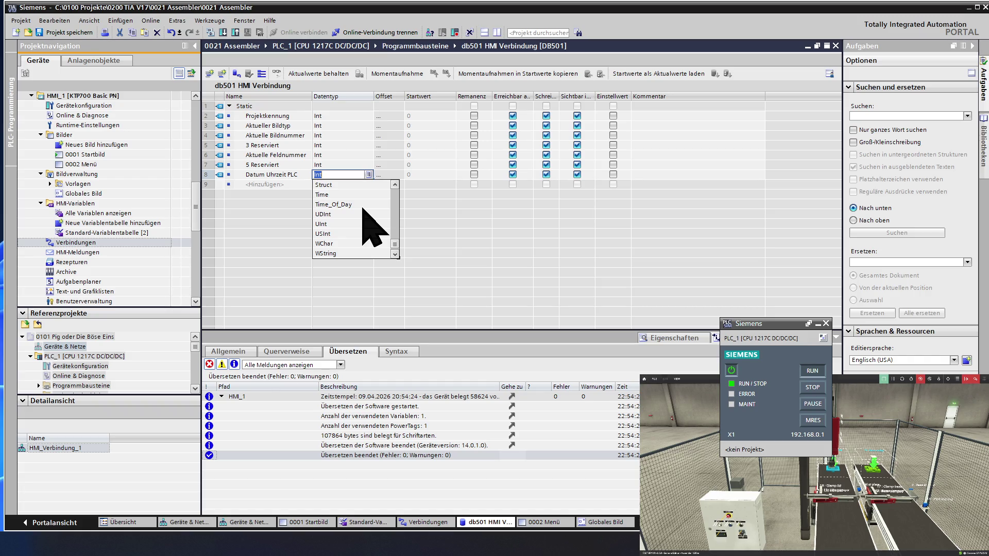
pyautogui.scroll(2, 370, 227)
pyautogui.scroll(2, 369, 228)
pyautogui.scroll(2, 369, 228)
pyautogui.scroll(1, 370, 228)
pyautogui.scroll(1, 372, 227)
pyautogui.scroll(3, 363, 209)
pyautogui.scroll(2, 364, 209)
pyautogui.scroll(4, 369, 228)
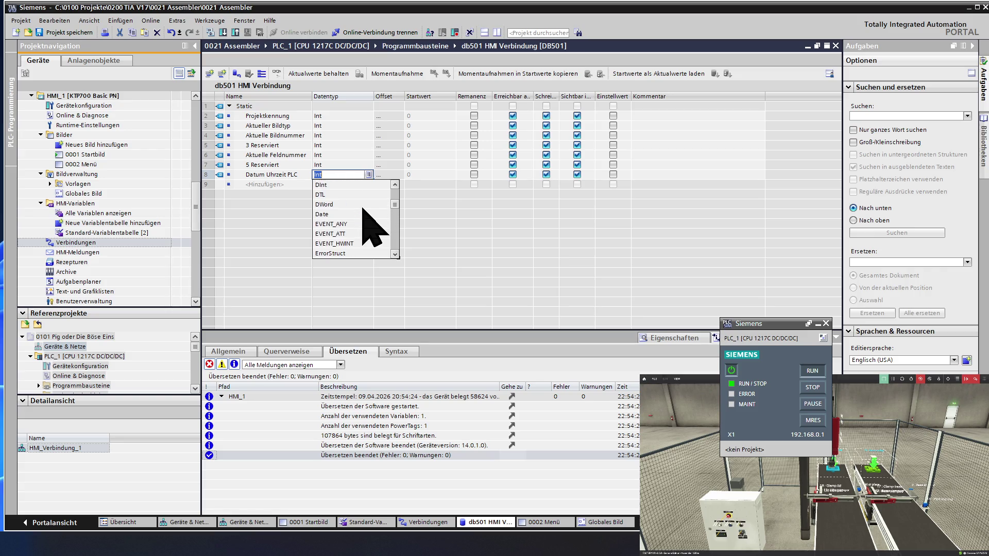
pyautogui.click(336, 193)
pyautogui.click(333, 187)
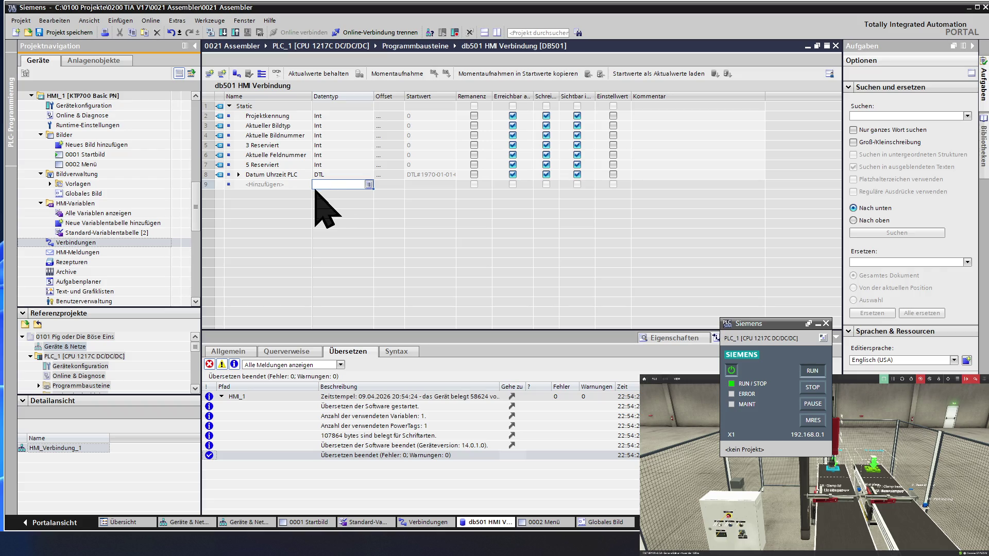
# - Change Datum Uhrzeit PLC from DTL to the Date data type
pyautogui.click(239, 176)
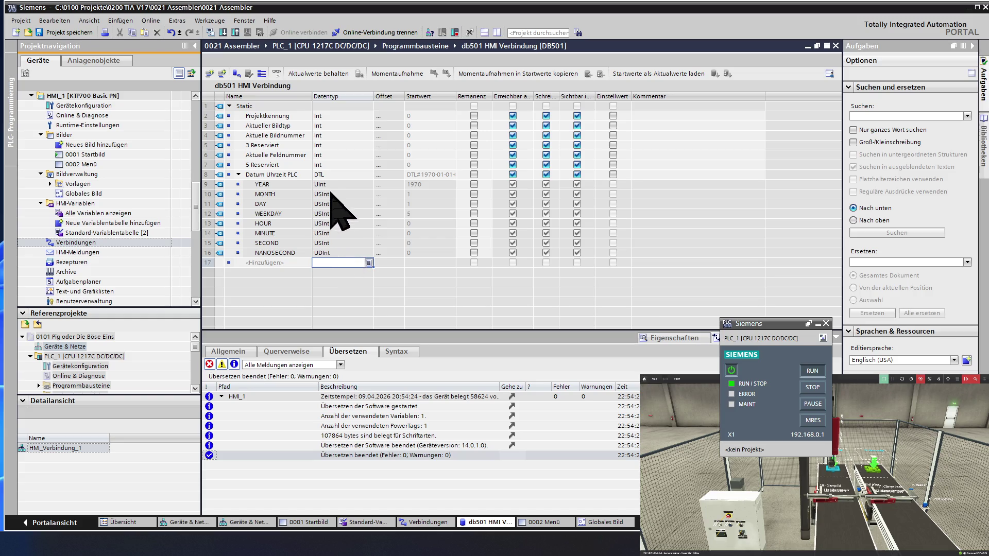
pyautogui.click(340, 175)
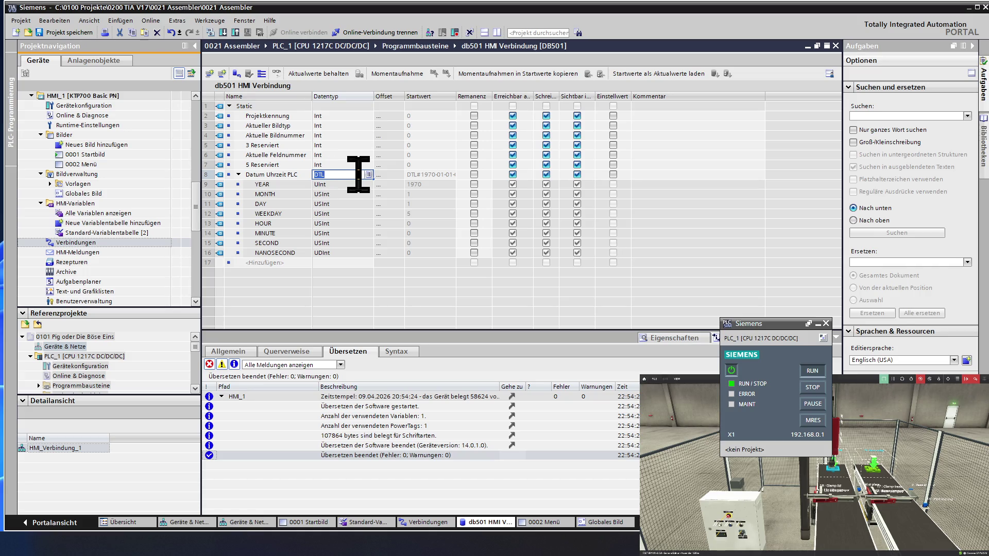
pyautogui.click(369, 175)
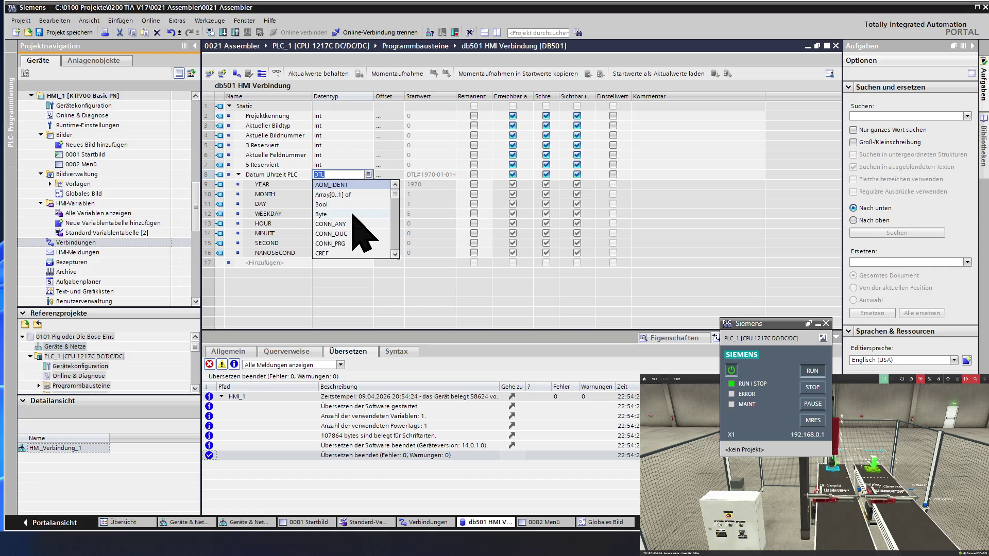
pyautogui.scroll(-1, 353, 216)
pyautogui.scroll(-1, 353, 216)
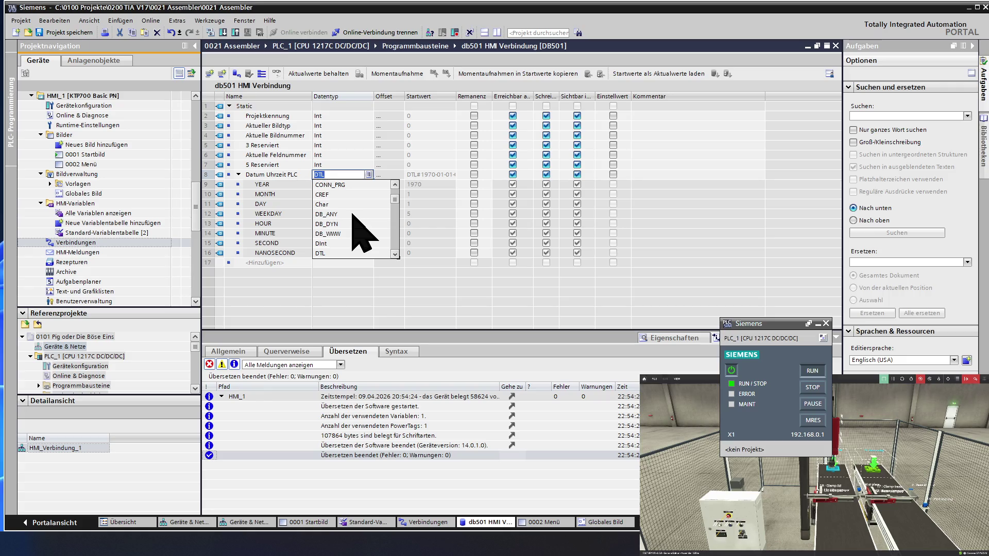
pyautogui.scroll(-2, 353, 218)
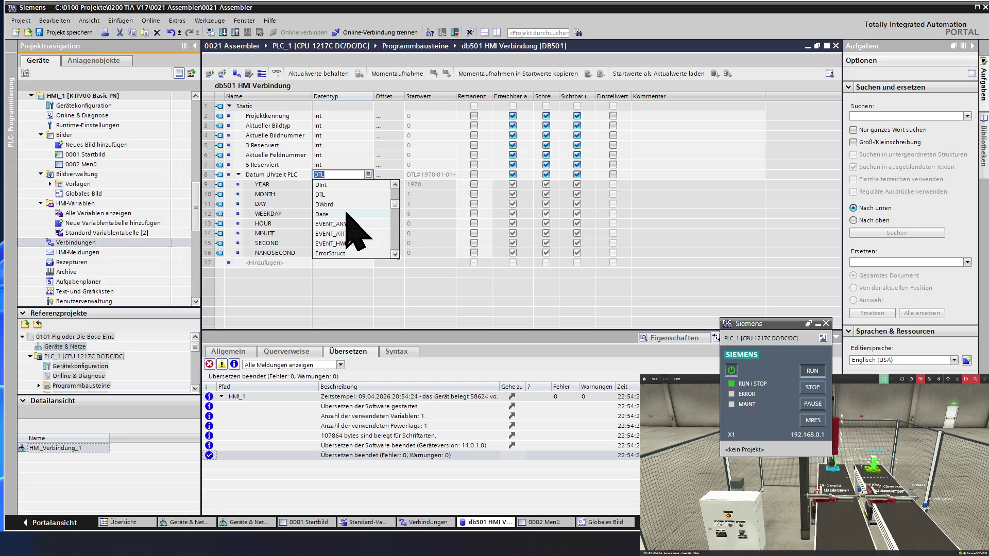
pyautogui.click(347, 214)
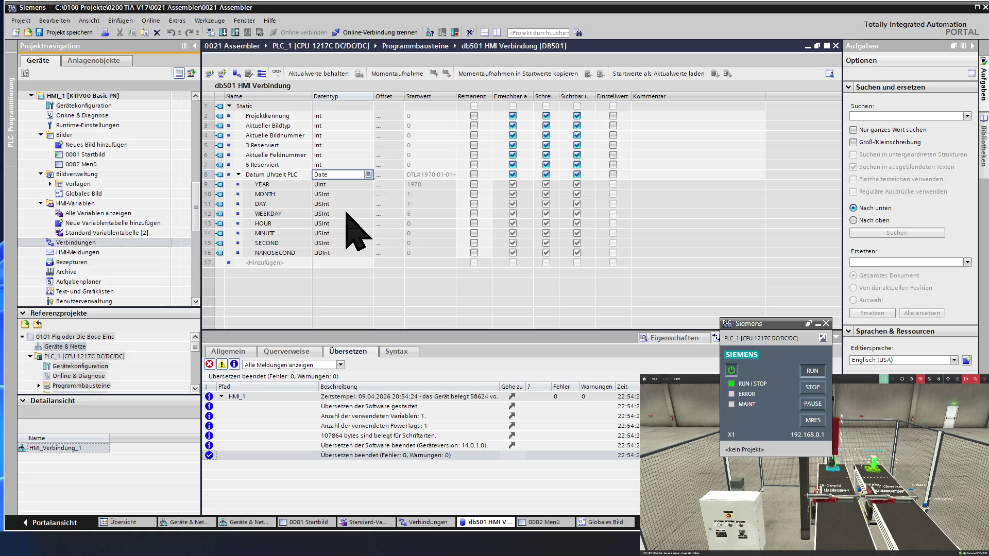
pyautogui.press('Return')
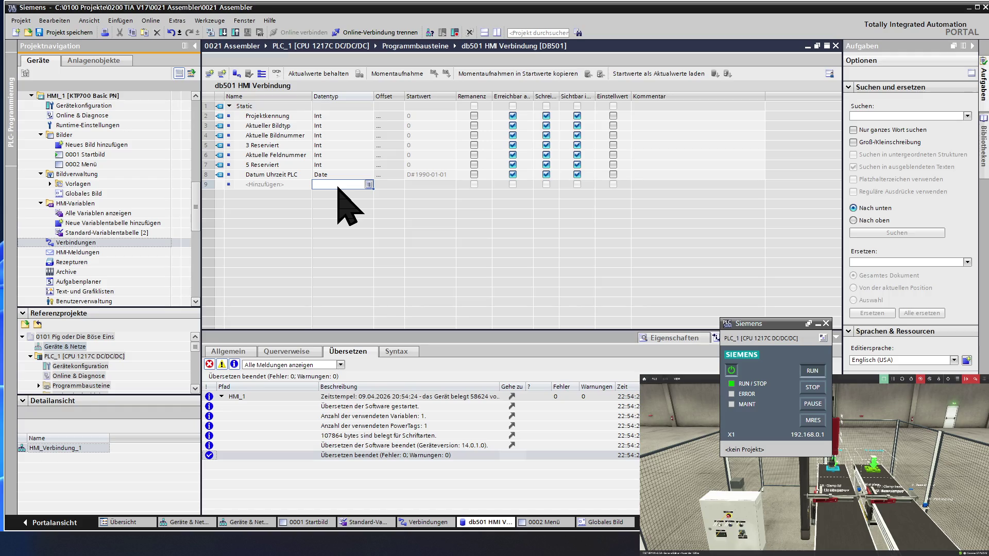
# - Append a Time tag Static_1 and a Bool tag g to the end of db501 HMI Verbindung
pyautogui.click(369, 185)
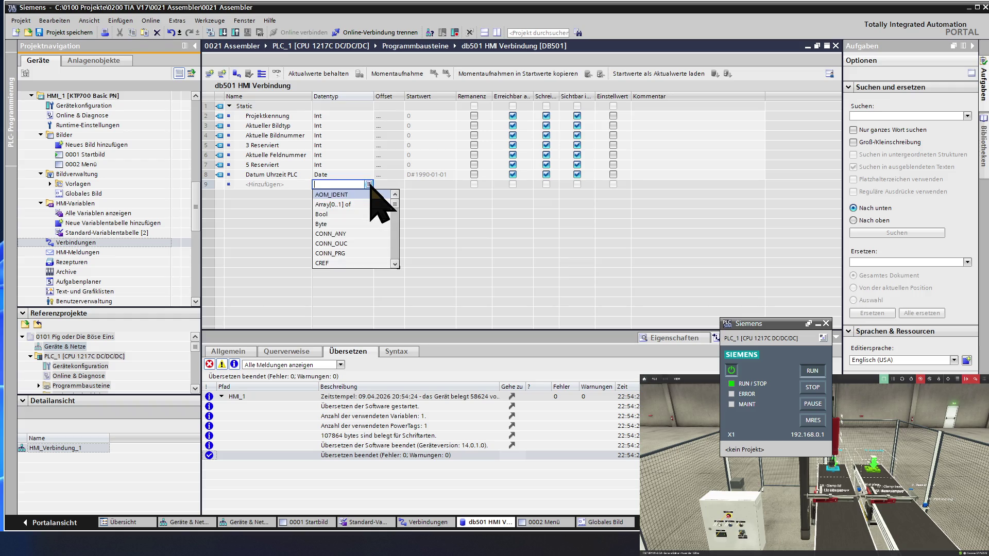
pyautogui.scroll(-1, 356, 205)
pyautogui.scroll(-1, 354, 209)
pyautogui.scroll(-1, 353, 209)
pyautogui.scroll(-1, 353, 209)
pyautogui.scroll(-1, 353, 209)
pyautogui.scroll(-1, 353, 208)
pyautogui.scroll(-1, 353, 209)
pyautogui.scroll(-1, 353, 209)
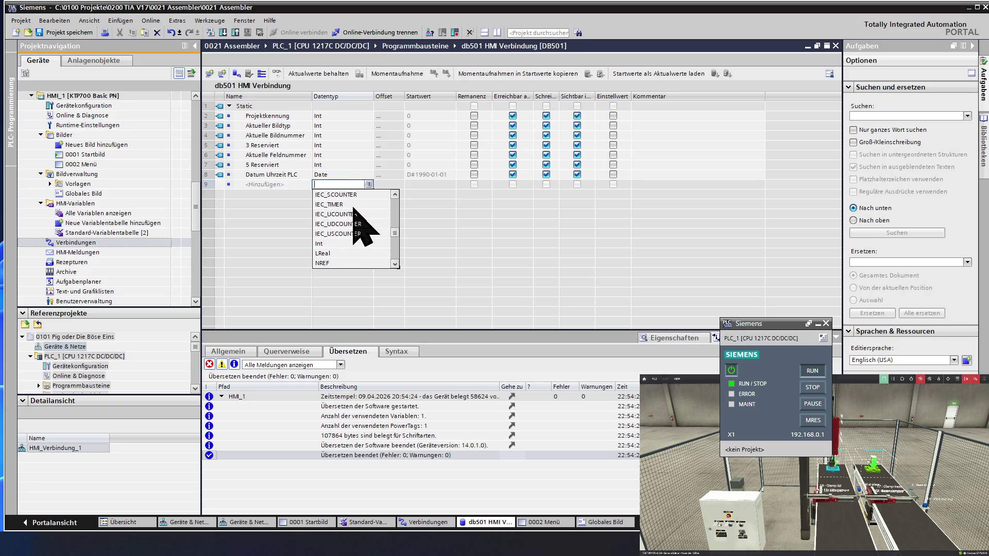
pyautogui.scroll(-1, 342, 241)
pyautogui.scroll(-1, 342, 241)
pyautogui.scroll(-1, 343, 240)
pyautogui.scroll(-1, 343, 242)
pyautogui.scroll(-1, 343, 242)
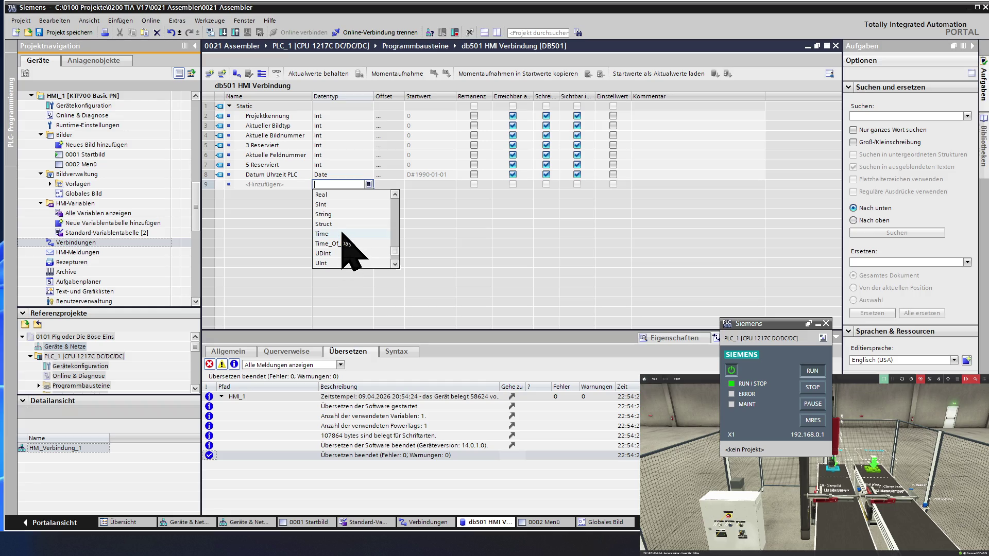
pyautogui.click(342, 232)
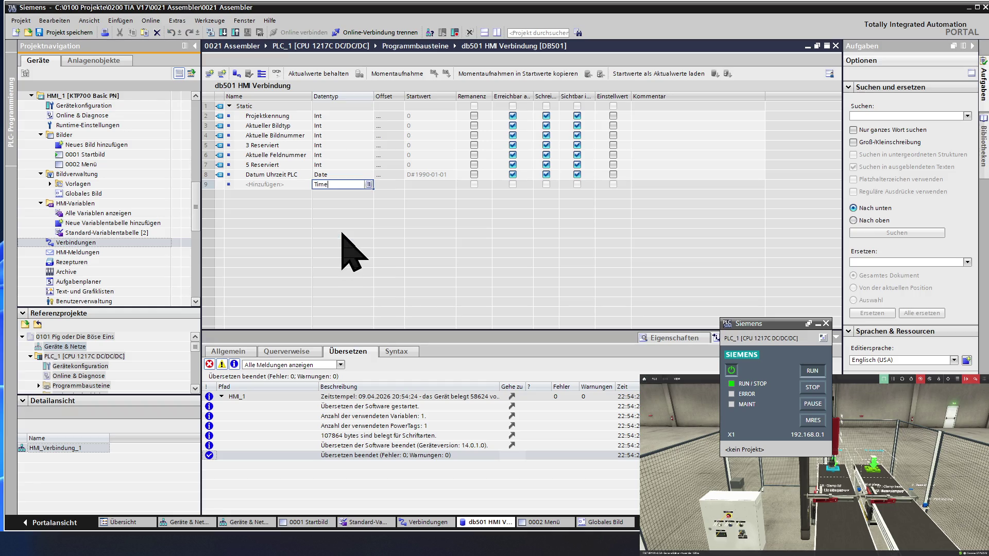
pyautogui.click(294, 188)
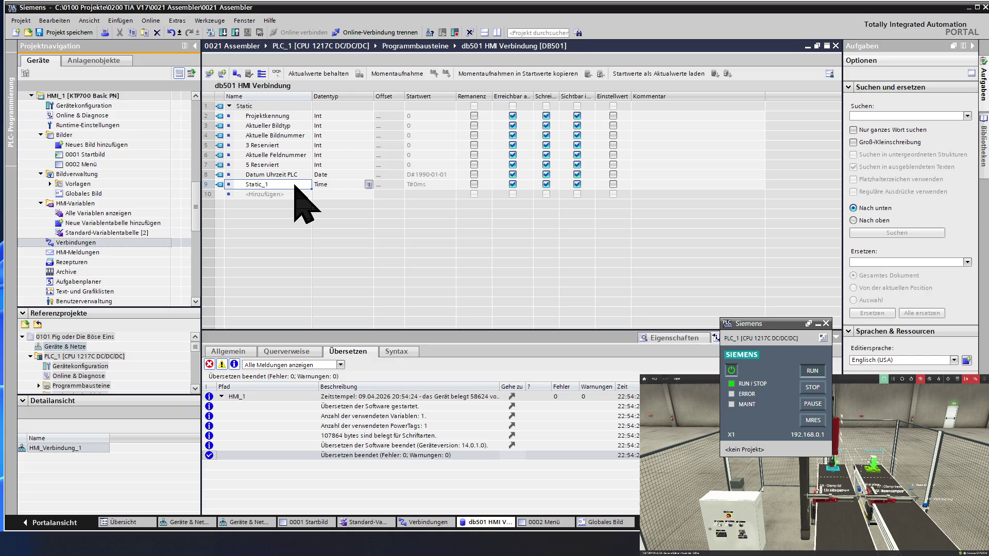
pyautogui.click(288, 196)
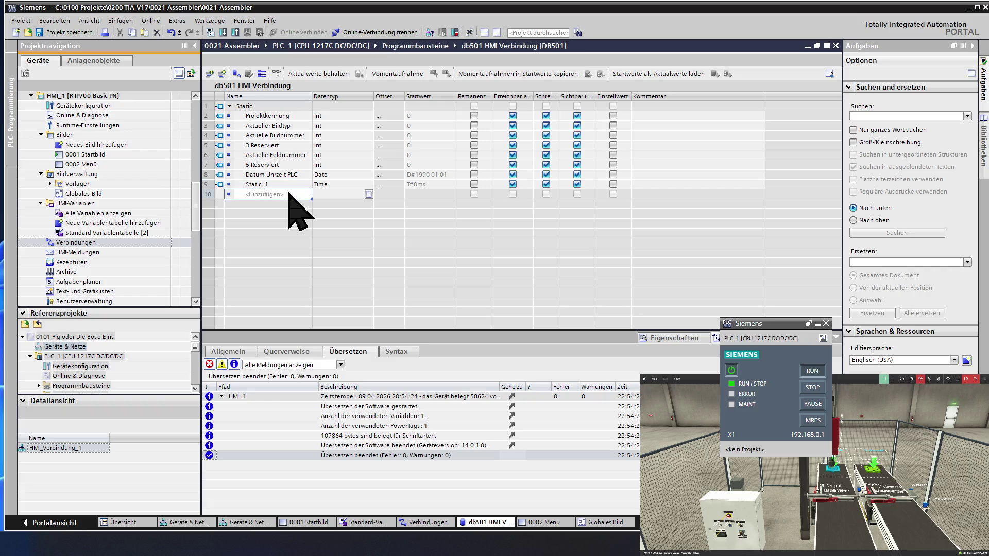
pyautogui.write('g')
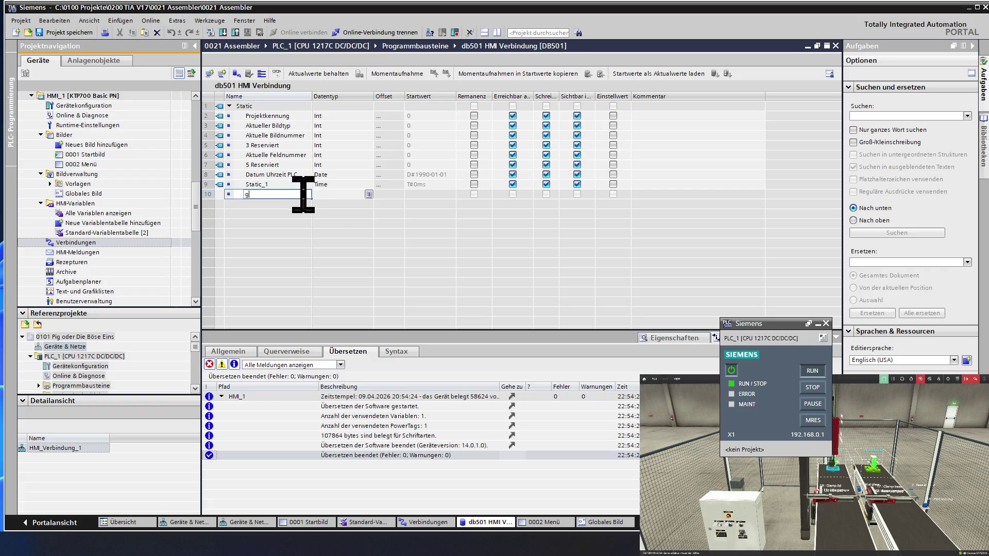
pyautogui.click(329, 198)
pyautogui.doubleClick(328, 199)
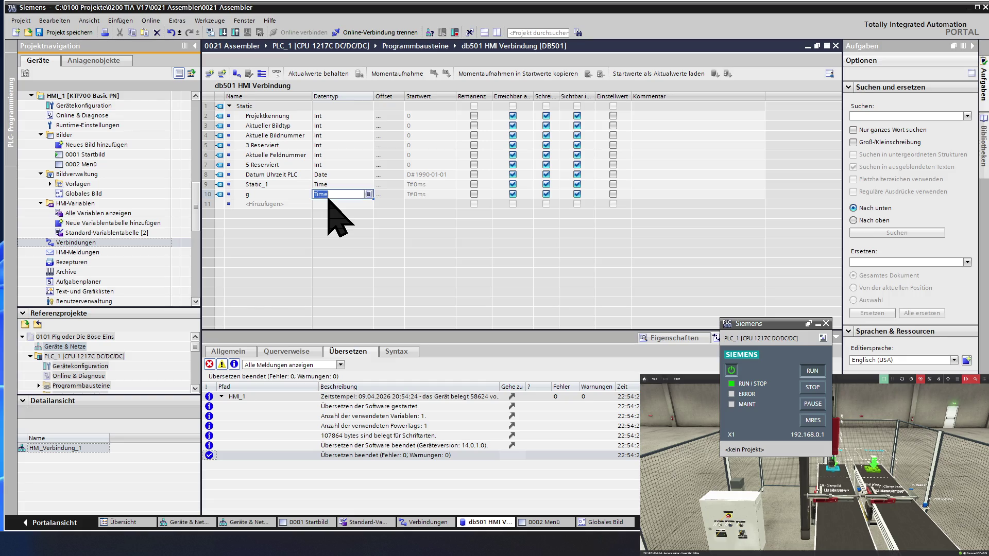
pyautogui.write('bool')
pyautogui.click(329, 204)
pyautogui.click(285, 205)
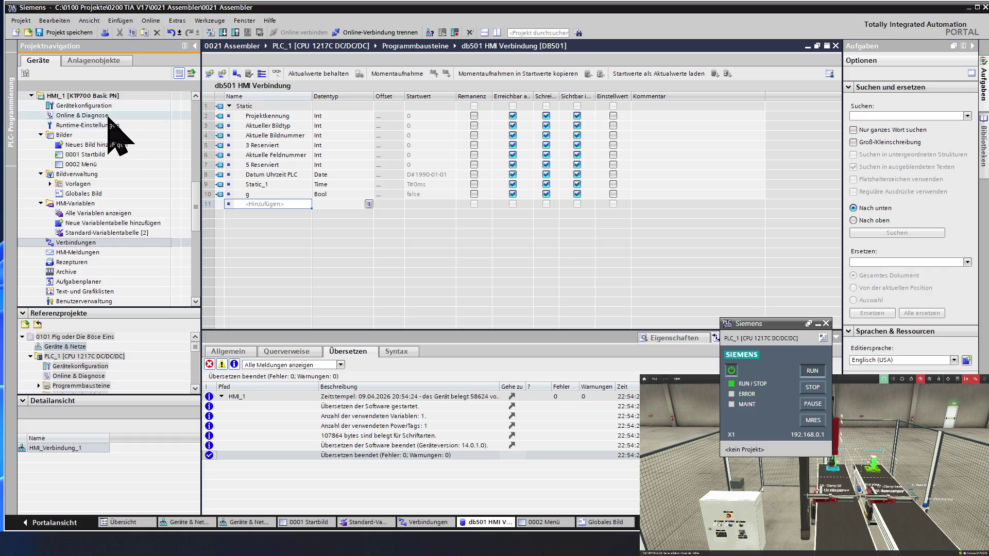
pyautogui.scroll(4, 108, 123)
pyautogui.scroll(4, 108, 123)
pyautogui.scroll(4, 108, 126)
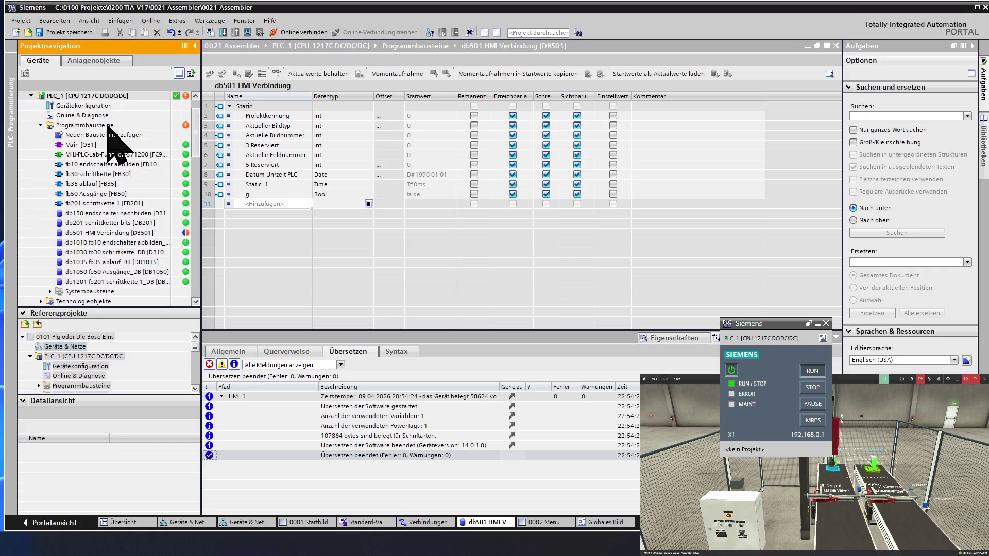
# - Compile db501 HMI Verbindung via Übersetzen > Software (nur Änderungen), then bring up the HMI connection
pyautogui.rightClick(97, 233)
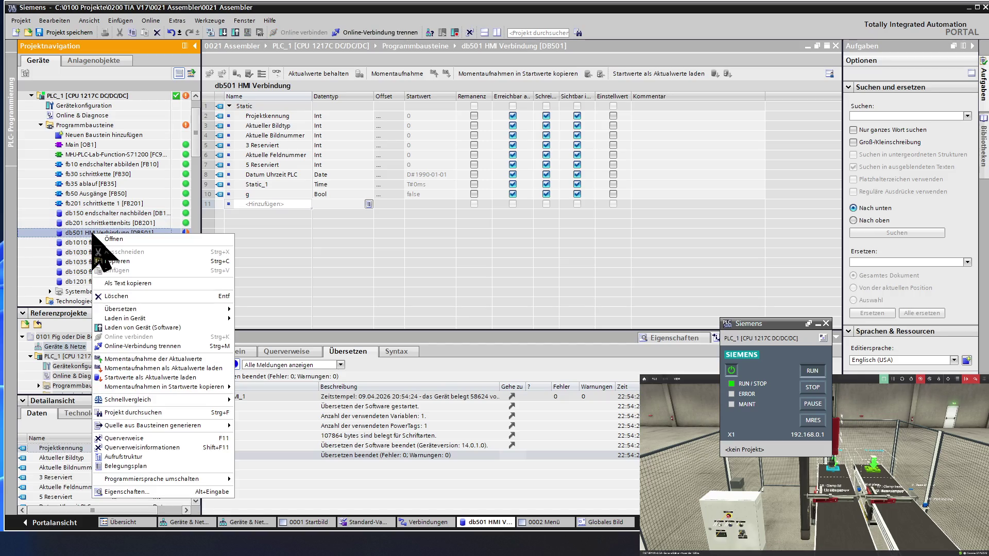
pyautogui.moveTo(132, 309)
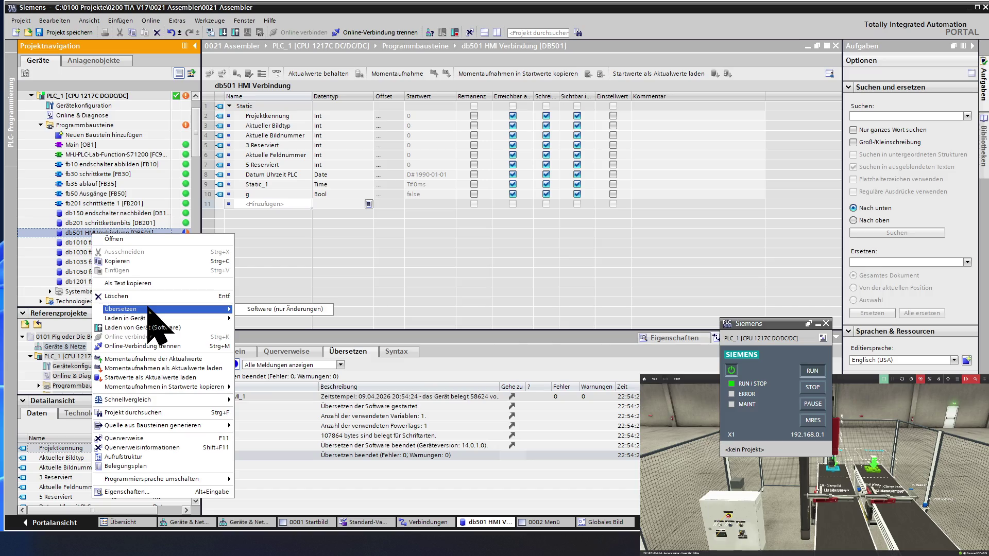
pyautogui.click(267, 310)
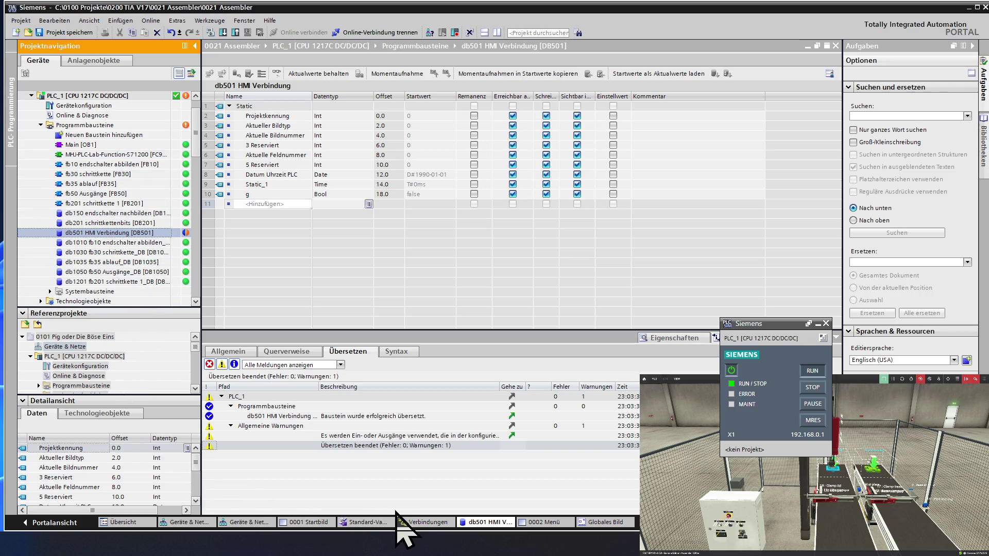
pyautogui.click(427, 522)
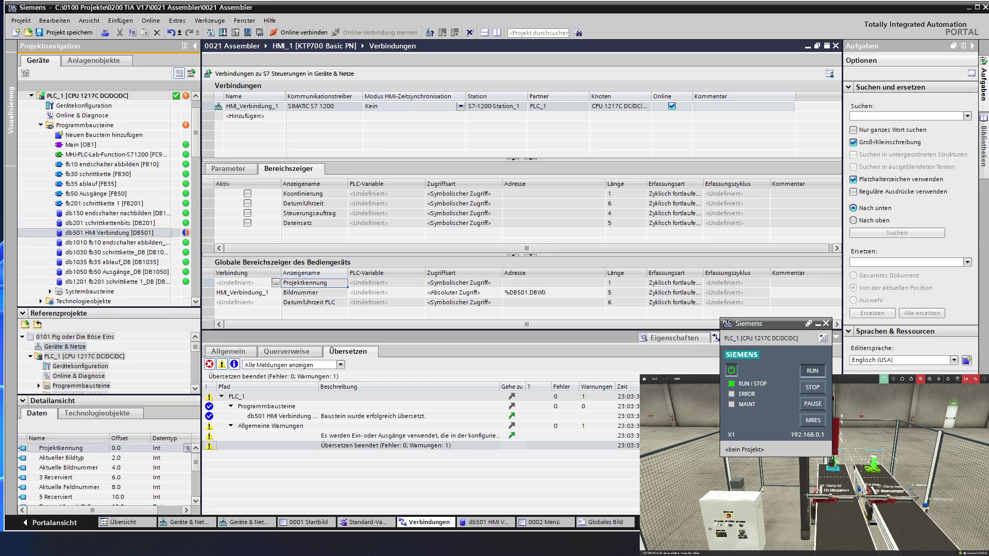
# - Switch from TIA Portal to the Chrome window with the AI answer on the Bildnummer pointer
pyautogui.hotkey('alt', 'Tab')
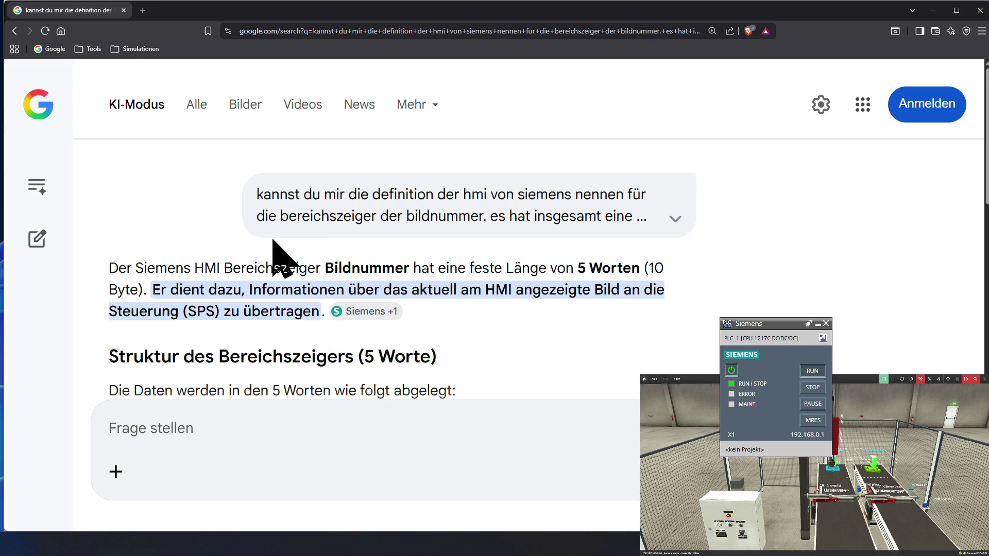
pyautogui.scroll(-1, 287, 264)
pyautogui.scroll(-2, 295, 267)
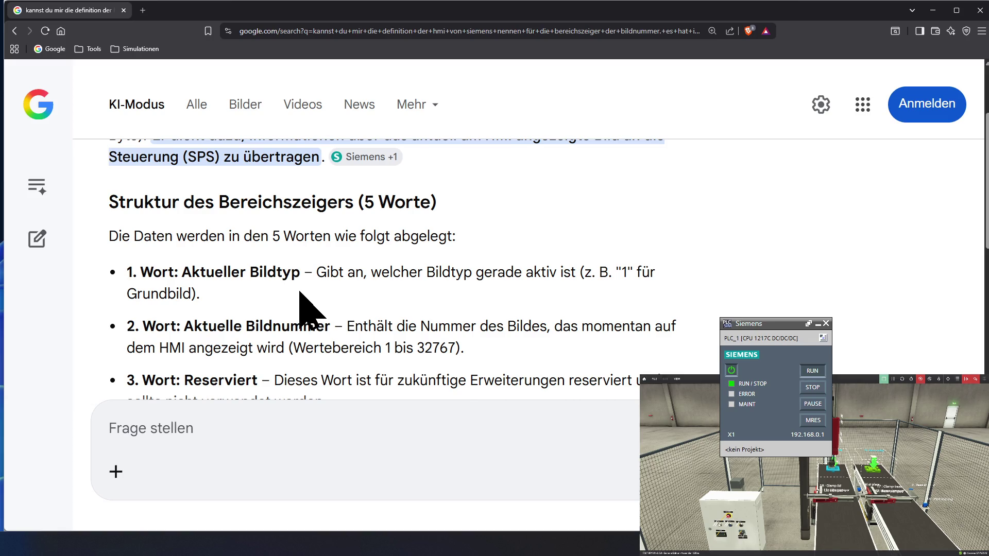
pyautogui.scroll(-1, 300, 295)
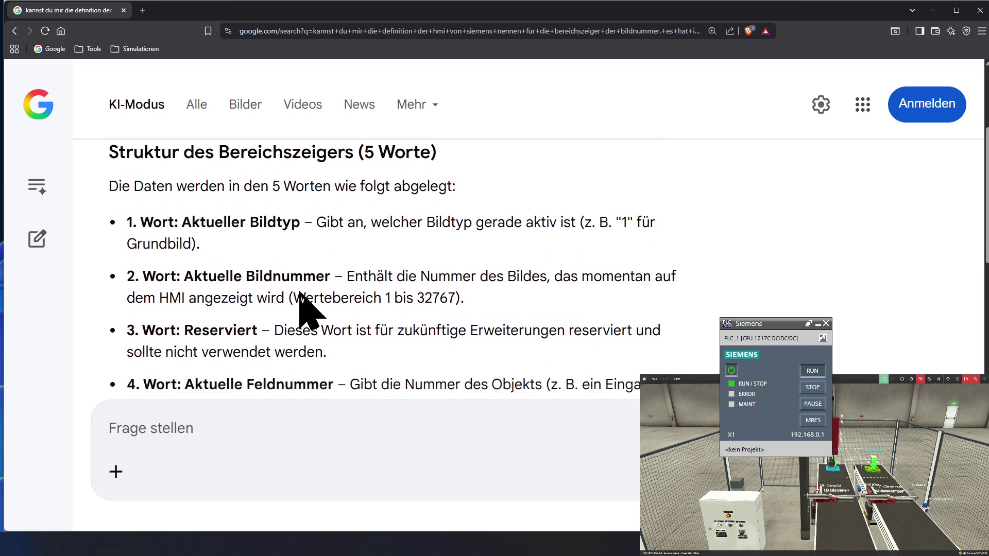
pyautogui.scroll(-1, 300, 291)
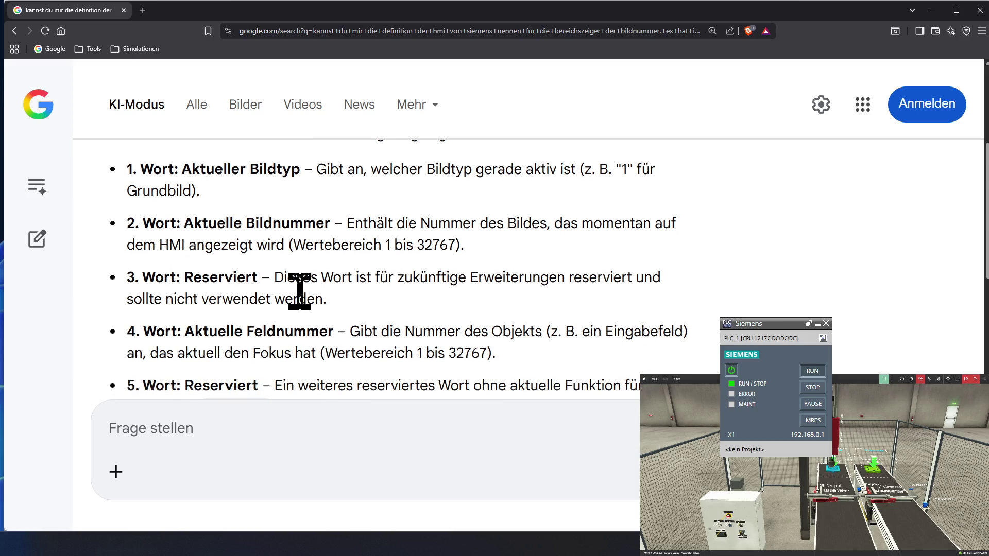
pyautogui.scroll(-1, 299, 290)
pyautogui.scroll(-1, 305, 302)
pyautogui.scroll(-2, 305, 305)
pyautogui.scroll(-3, 302, 298)
pyautogui.scroll(-4, 305, 309)
pyautogui.scroll(-3, 305, 309)
pyautogui.scroll(-2, 305, 309)
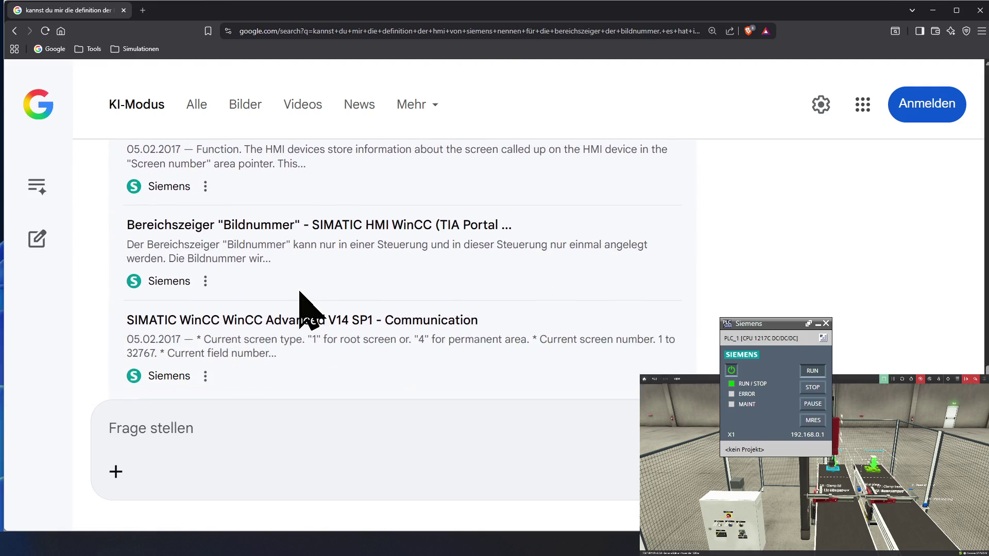
pyautogui.scroll(-1, 306, 309)
# - Activate the 'Frage stellen' field below the five-word Bildnummer breakdown and sources
pyautogui.click(148, 429)
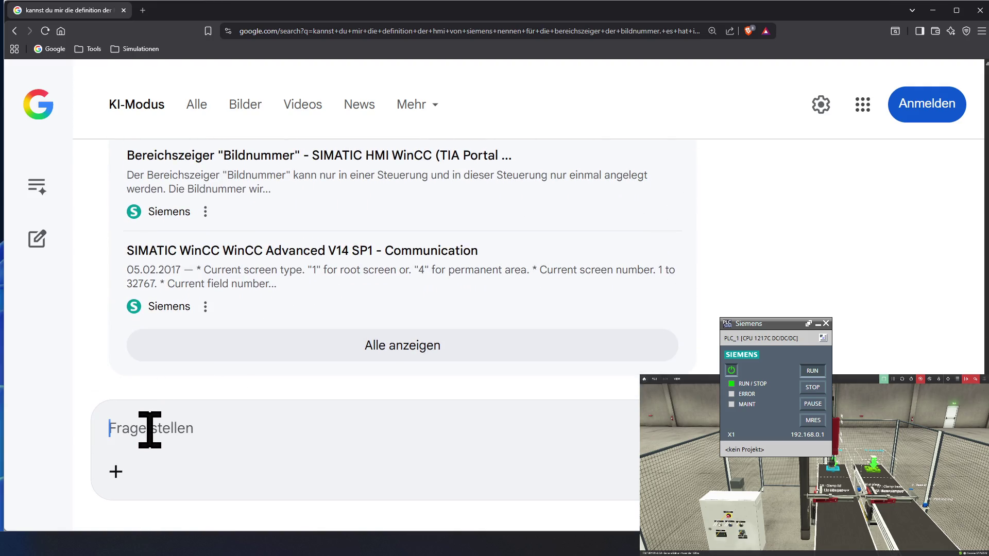
pyautogui.write('kannst du auch')
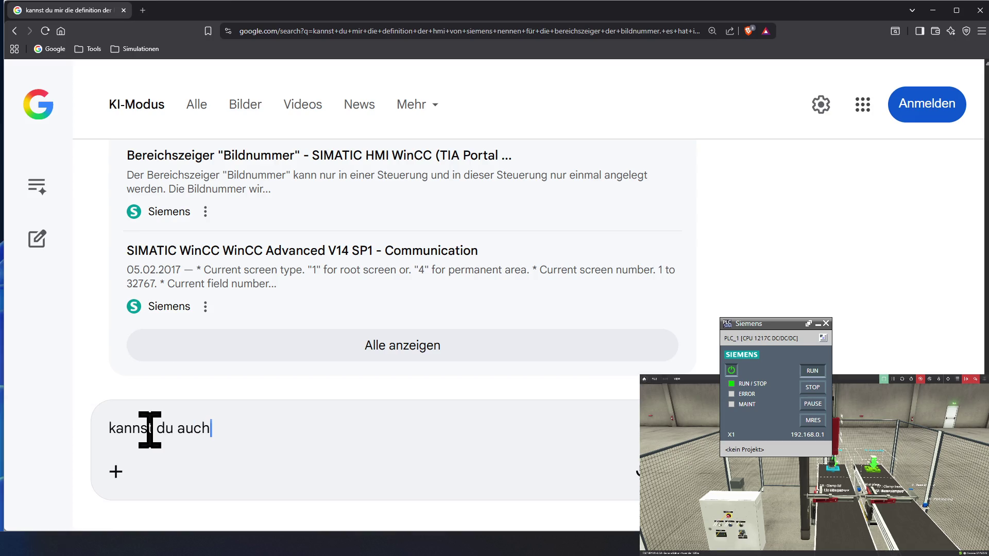
pyautogui.write(' die struktur für ')
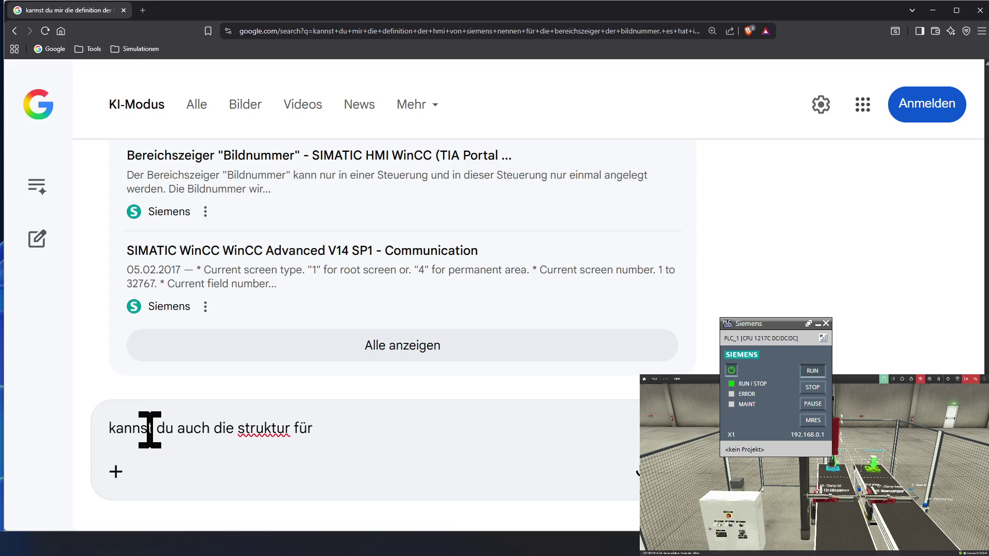
pyautogui.write('den bereichszeiger datum uhrzeit nennen')
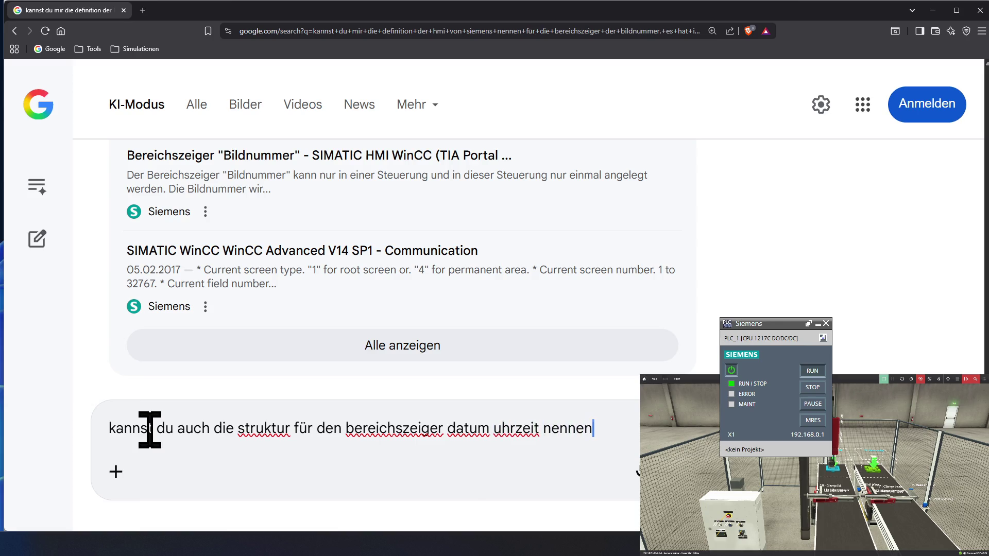
# - Send the follow-up question asking for the structure of the Bereichszeiger Datum/Uhrzeit
pyautogui.press('Return')
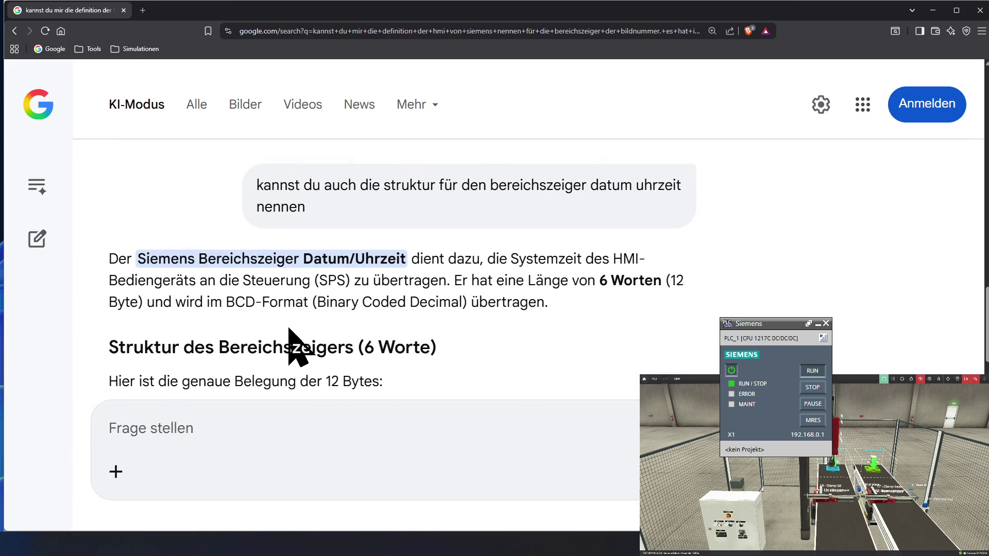
pyautogui.keyDown('ctrl'); pyautogui.scroll(2, 366, 376); pyautogui.keyUp('ctrl')
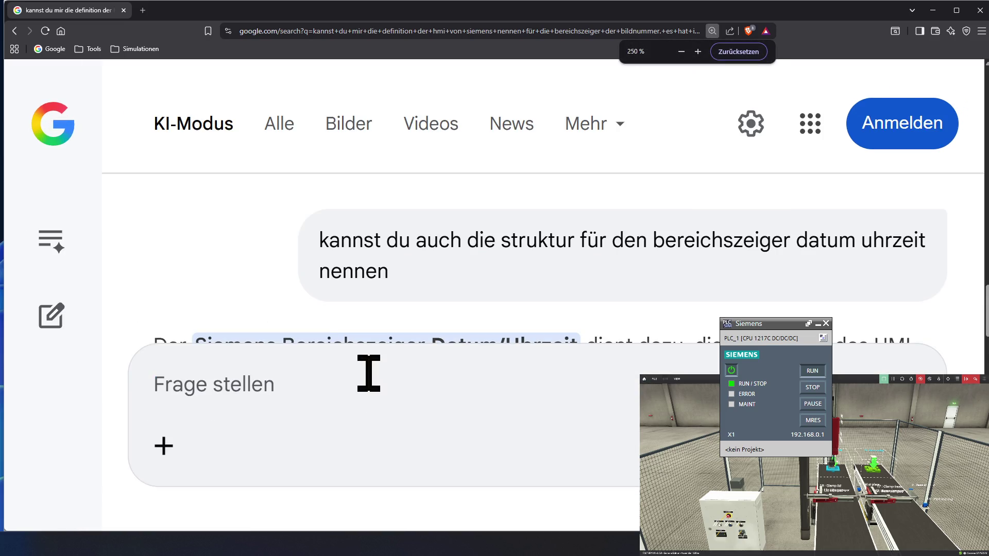
pyautogui.keyDown('ctrl'); pyautogui.scroll(-1, 368, 373); pyautogui.keyUp('ctrl')
pyautogui.scroll(-1, 369, 394)
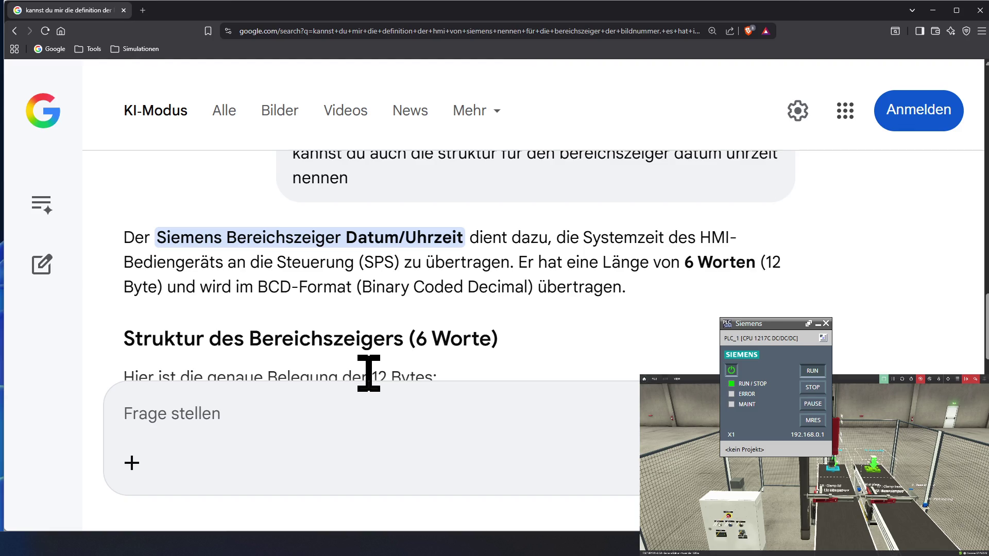
pyautogui.scroll(-2, 368, 373)
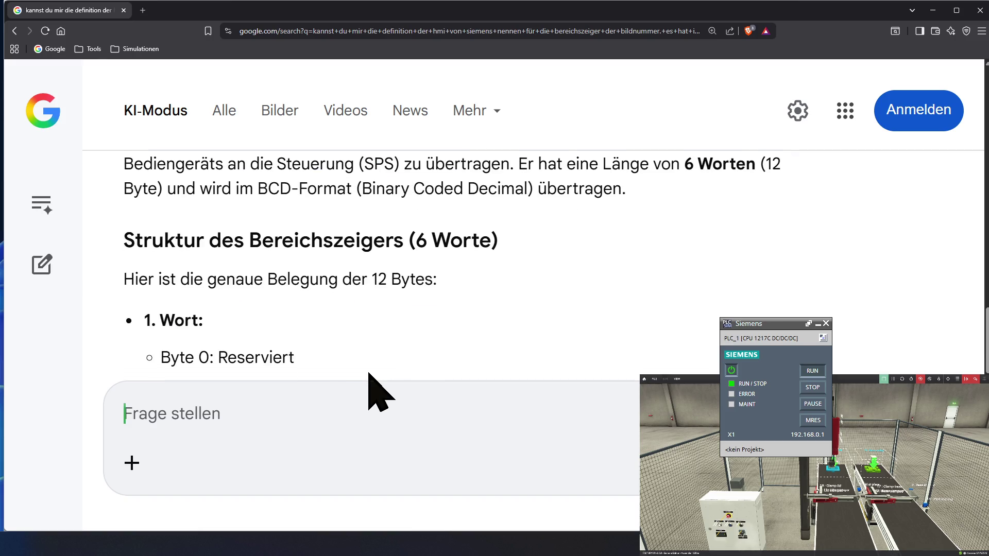
pyautogui.scroll(-1, 369, 373)
pyautogui.scroll(-1, 369, 373)
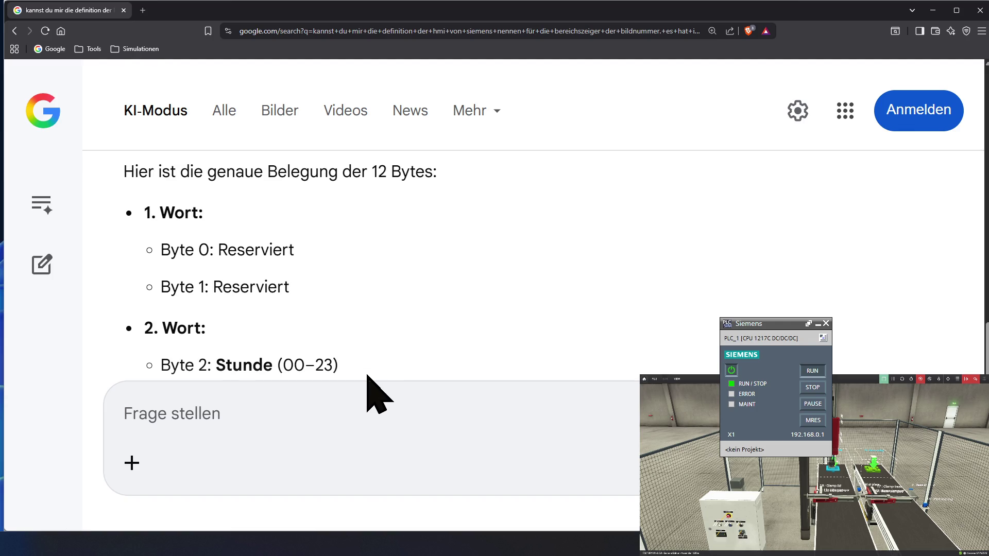
pyautogui.scroll(-1, 369, 373)
pyautogui.scroll(-1, 369, 373)
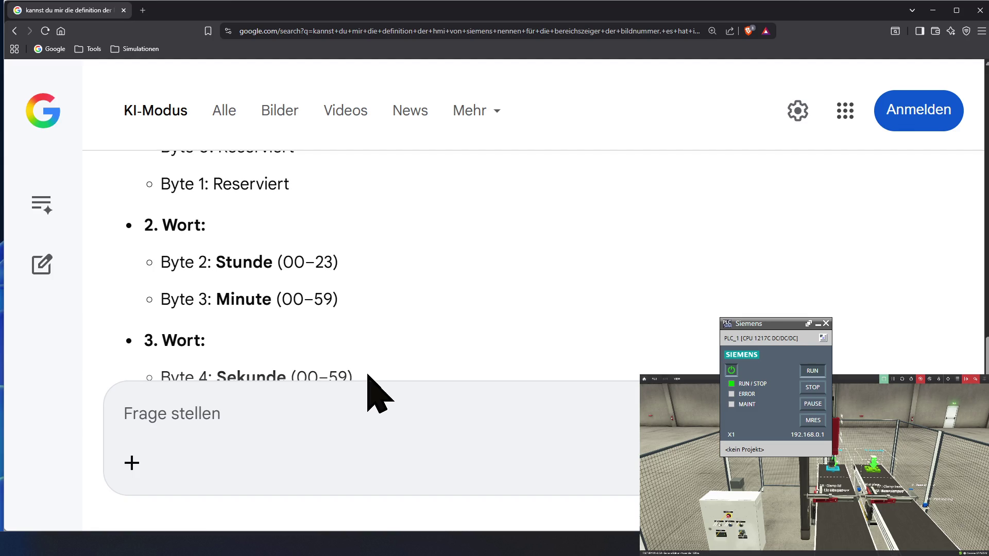
pyautogui.scroll(-2, 369, 373)
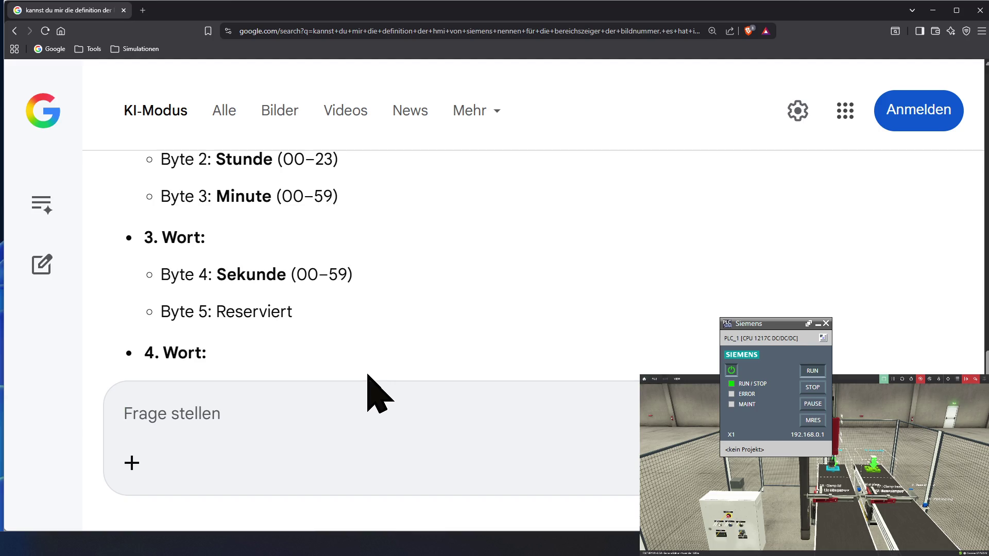
pyautogui.scroll(-1, 368, 374)
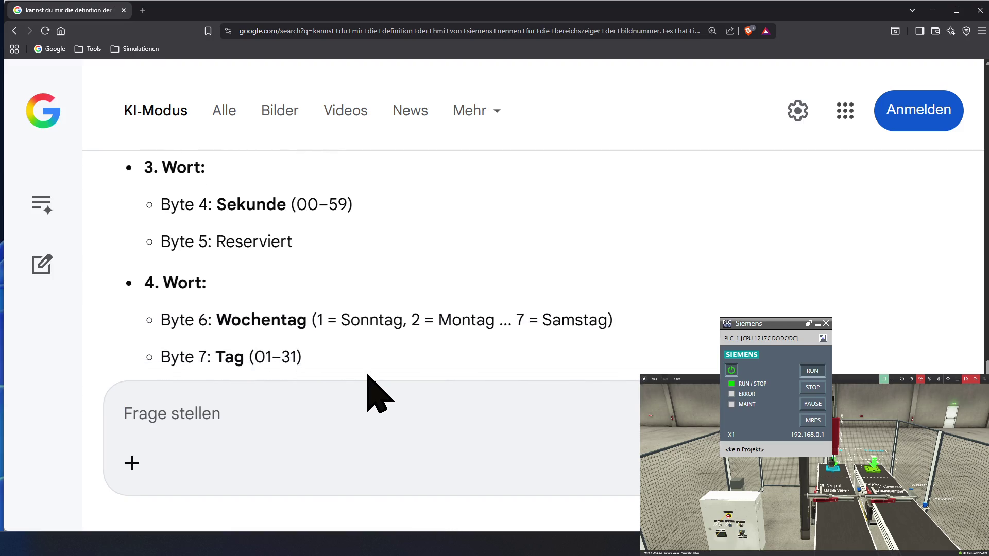
pyautogui.scroll(-1, 369, 374)
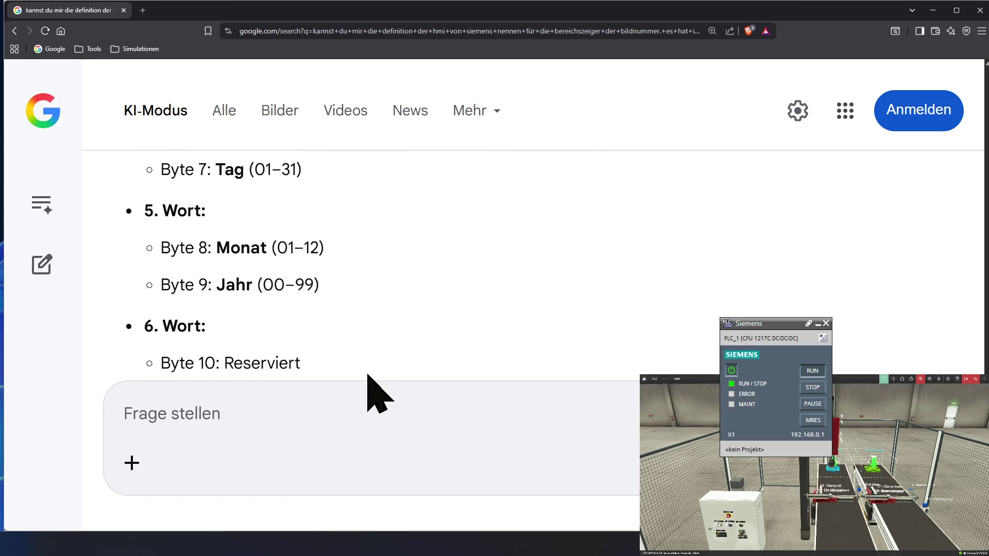
pyautogui.scroll(-1, 369, 373)
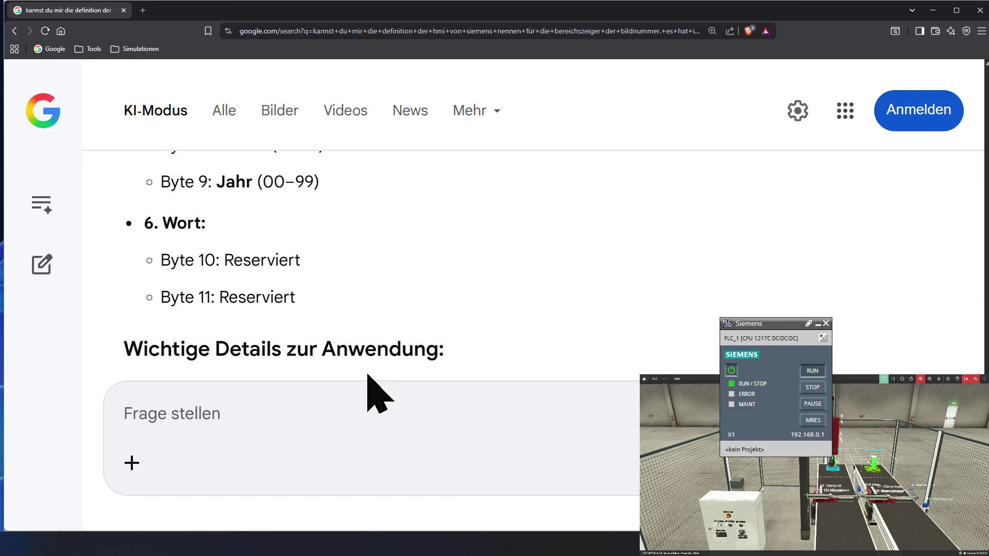
pyautogui.scroll(-1, 368, 373)
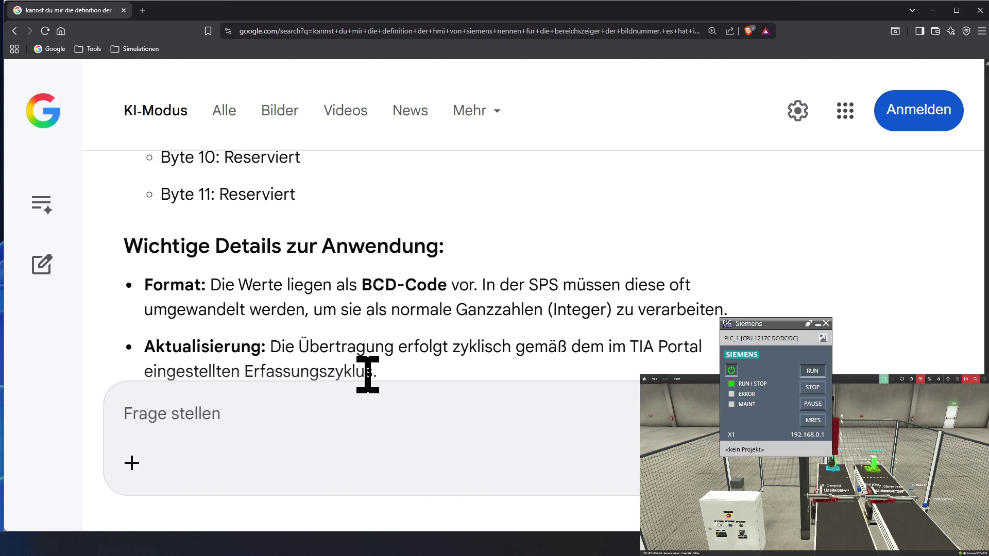
pyautogui.scroll(-1, 368, 373)
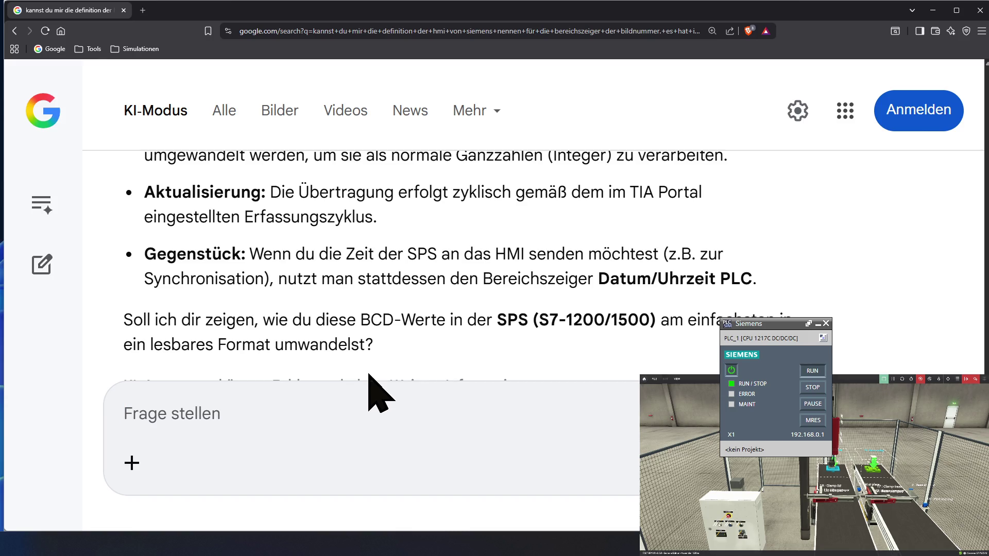
pyautogui.scroll(-1, 369, 390)
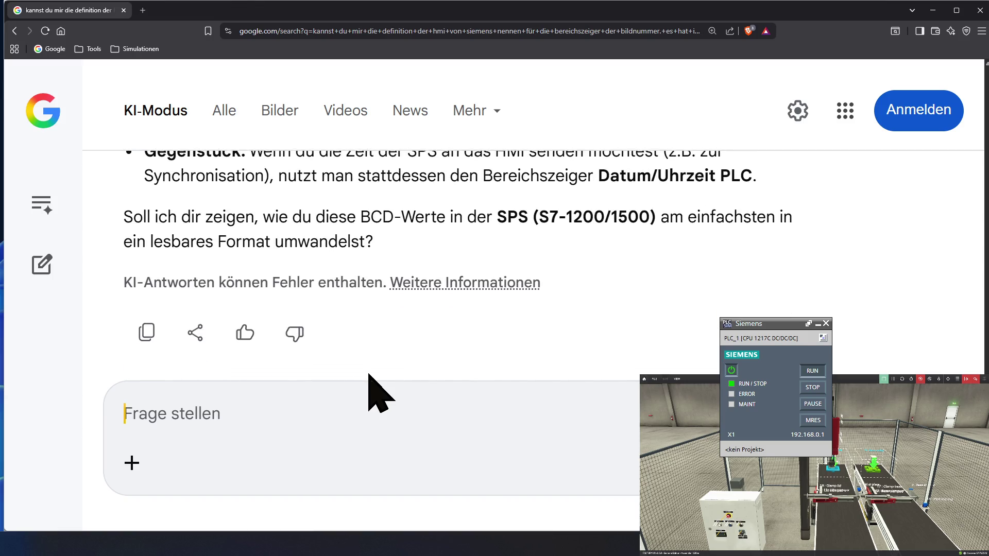
pyautogui.scroll(1, 369, 389)
pyautogui.scroll(1, 369, 390)
pyautogui.scroll(1, 369, 390)
pyautogui.scroll(2, 370, 391)
pyautogui.scroll(1, 369, 390)
pyautogui.scroll(1, 370, 390)
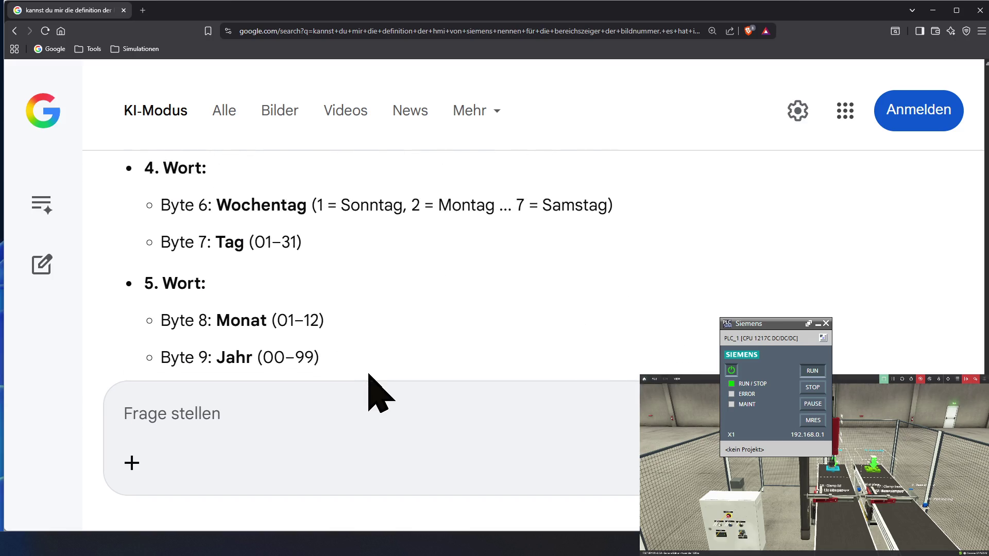
pyautogui.scroll(1, 369, 390)
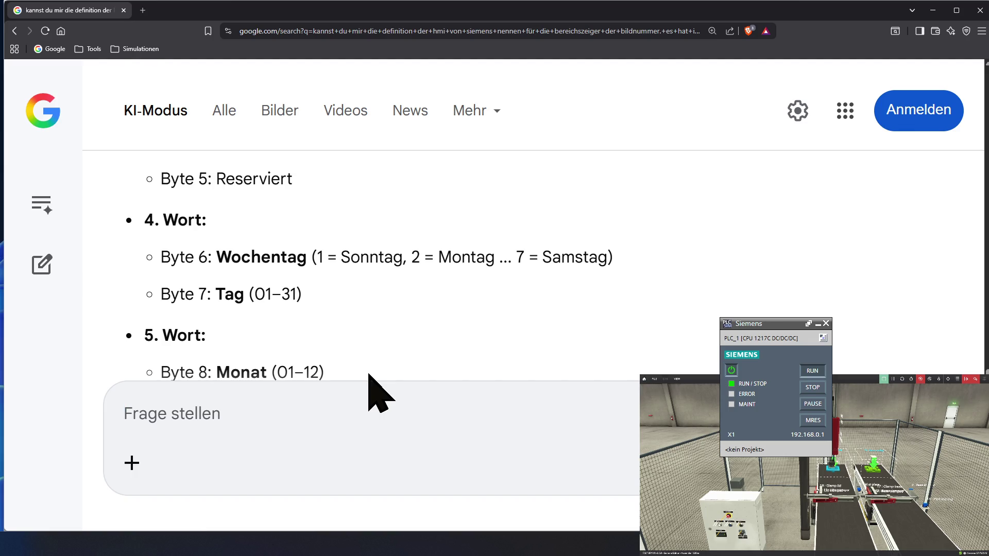
pyautogui.scroll(1, 369, 390)
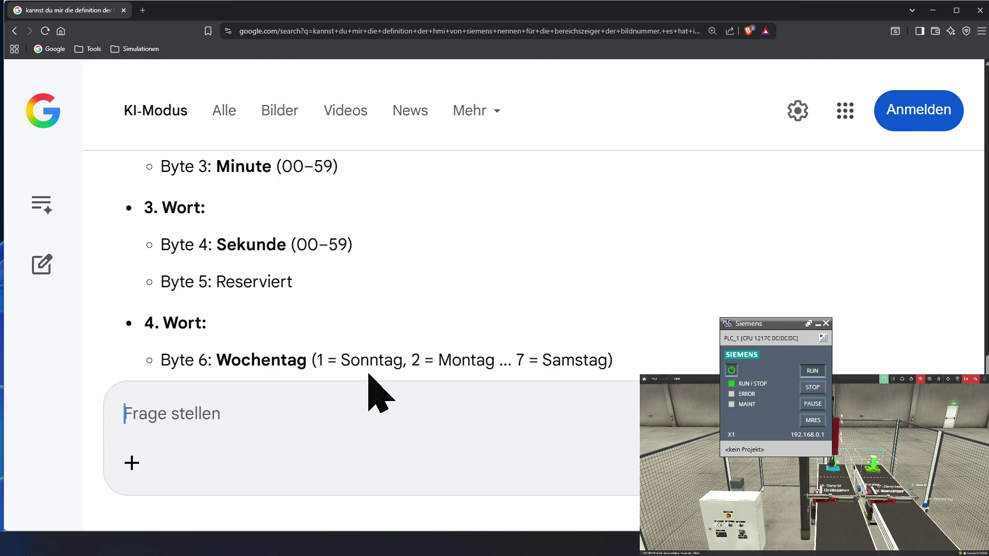
pyautogui.scroll(1, 368, 376)
pyautogui.scroll(-2, 367, 379)
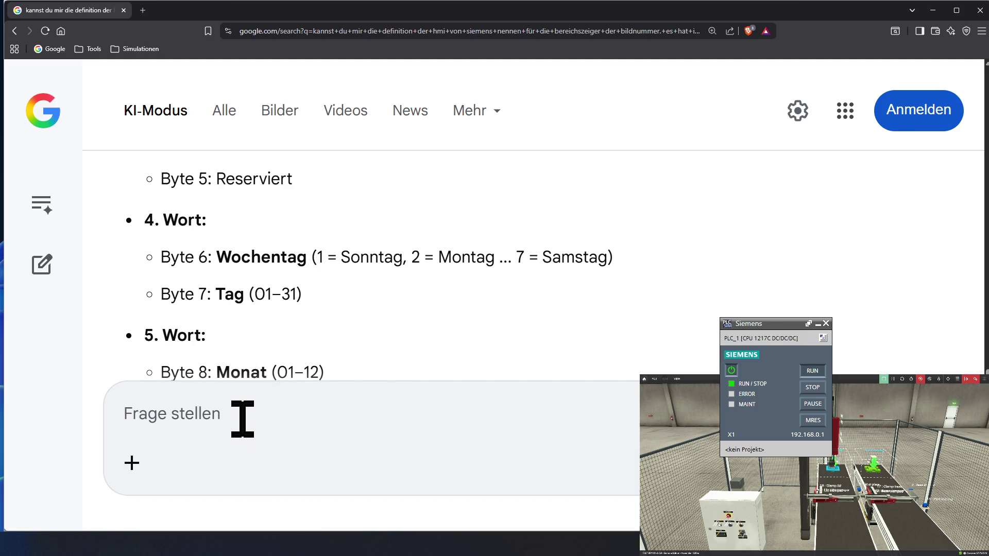
pyautogui.write('sind das die datentypen date')
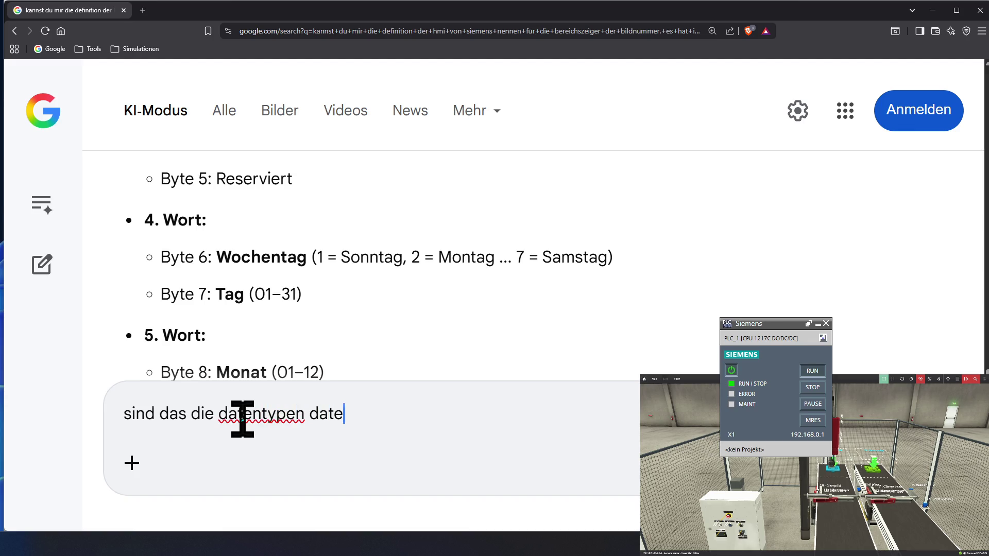
# - Send the question 'sind das die datentypen date und time?' to Google AI Mode
pyautogui.press('BackSpace')
pyautogui.write('und time?')
pyautogui.press('Return')
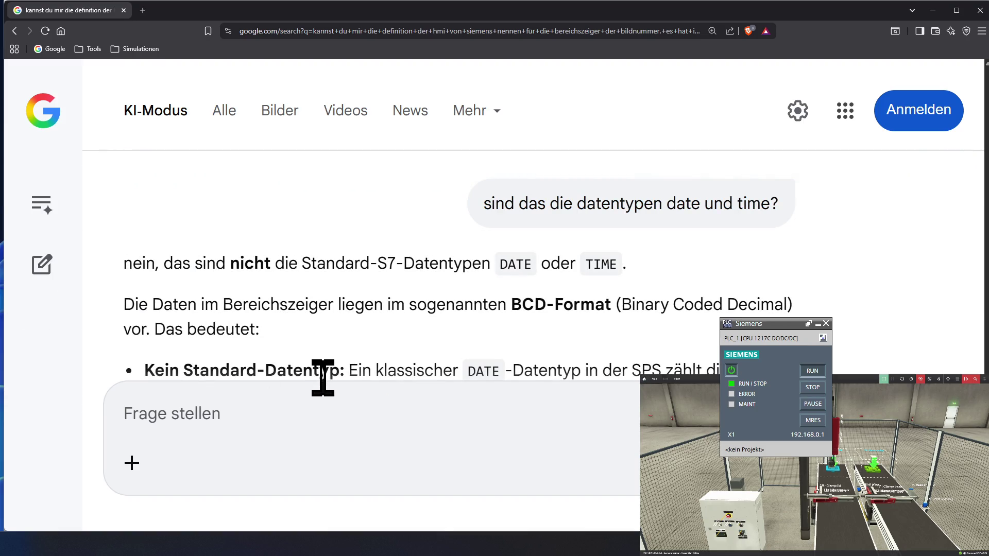
pyautogui.scroll(-1, 322, 376)
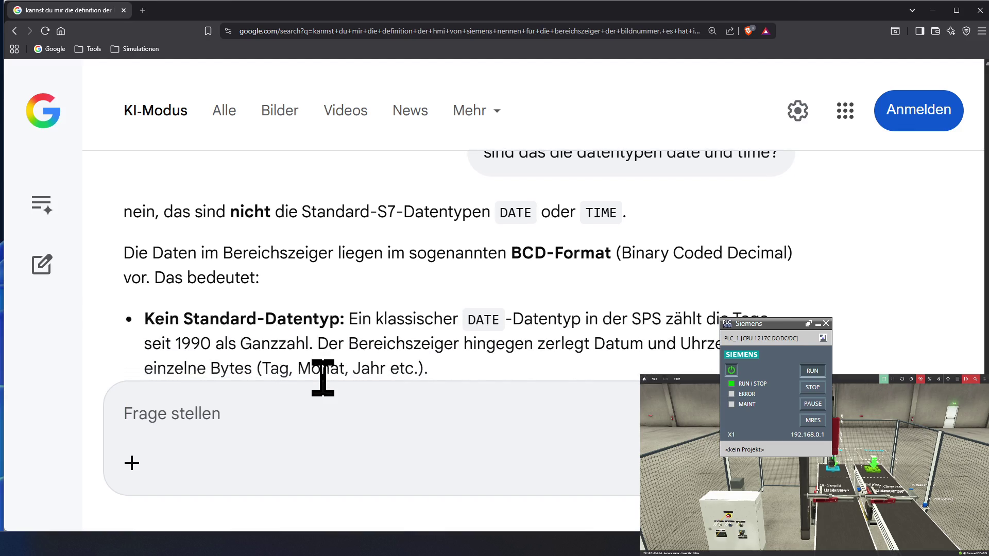
pyautogui.scroll(-1, 322, 377)
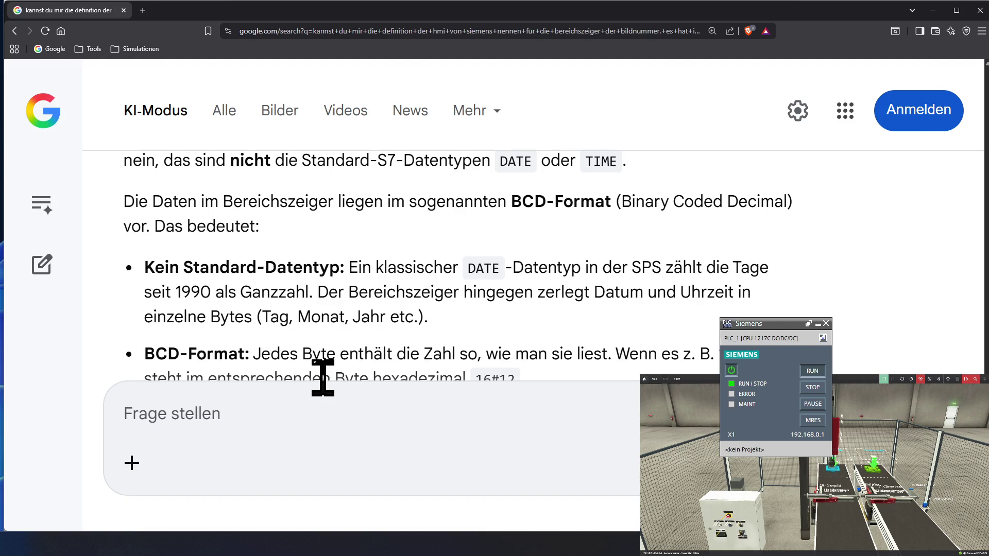
pyautogui.scroll(-1, 322, 377)
pyautogui.scroll(-1, 322, 377)
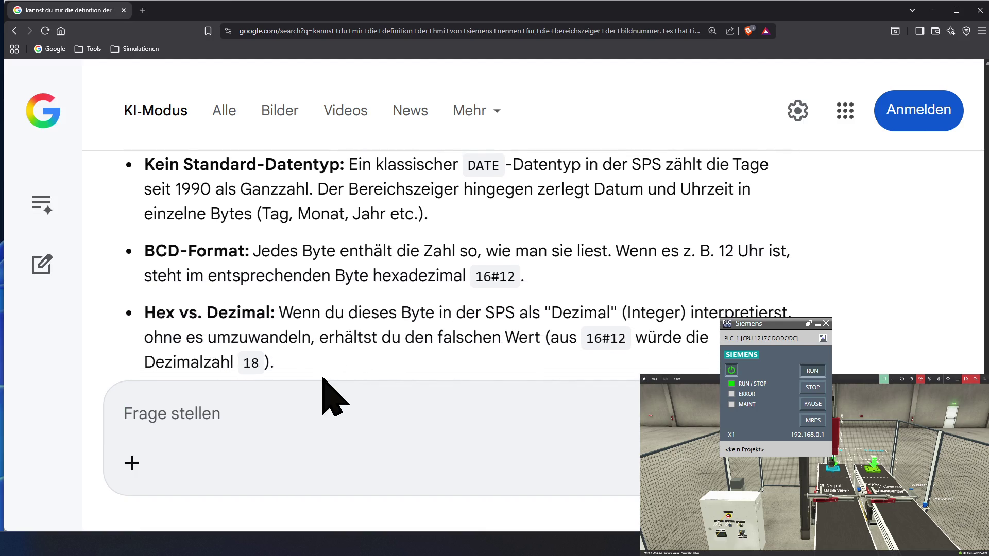
pyautogui.scroll(-1, 322, 379)
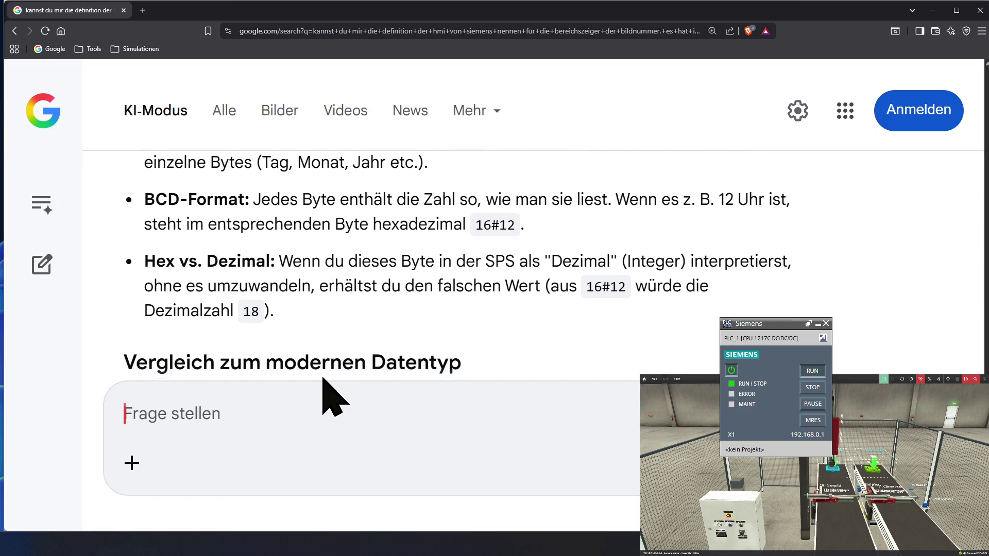
pyautogui.scroll(-2, 323, 377)
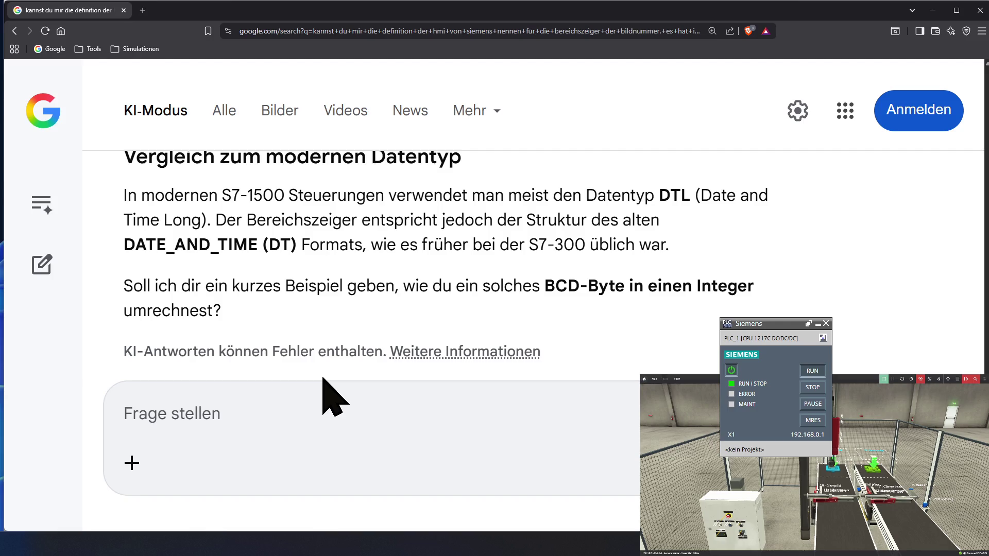
pyautogui.scroll(-1, 325, 393)
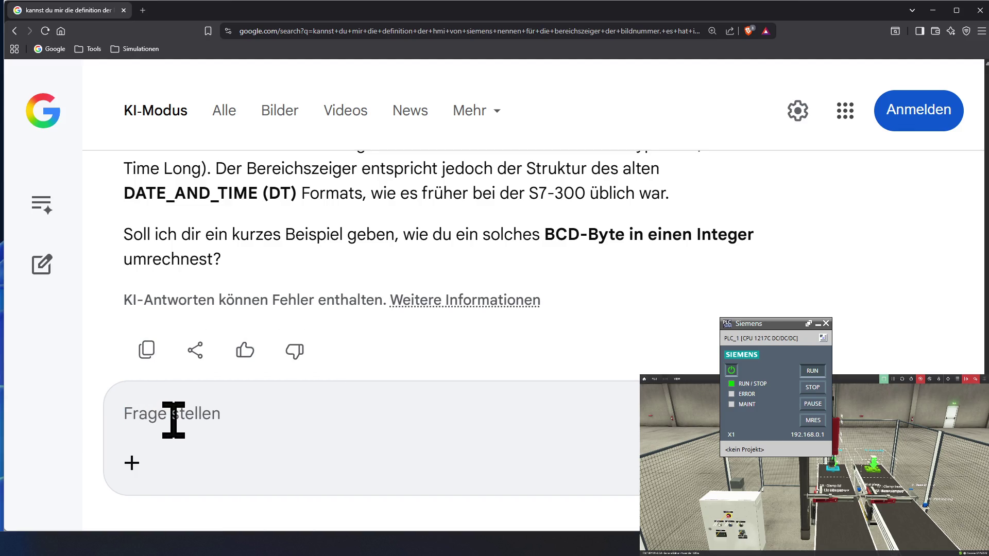
pyautogui.write('ja')
# - Reply 'ja' to receive the BCD16_TO_INT conversion example
pyautogui.press('Return')
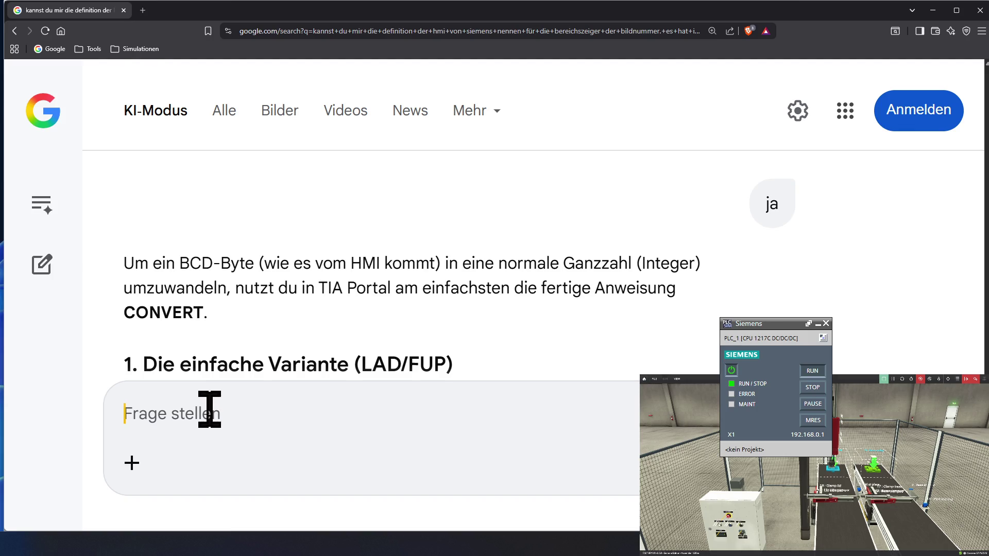
pyautogui.scroll(-2, 210, 409)
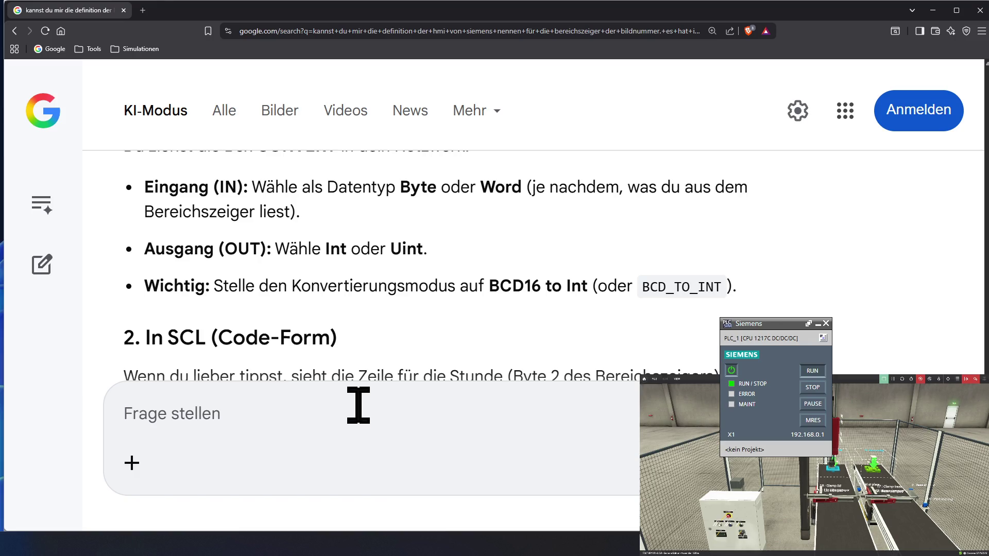
pyautogui.scroll(-1, 358, 405)
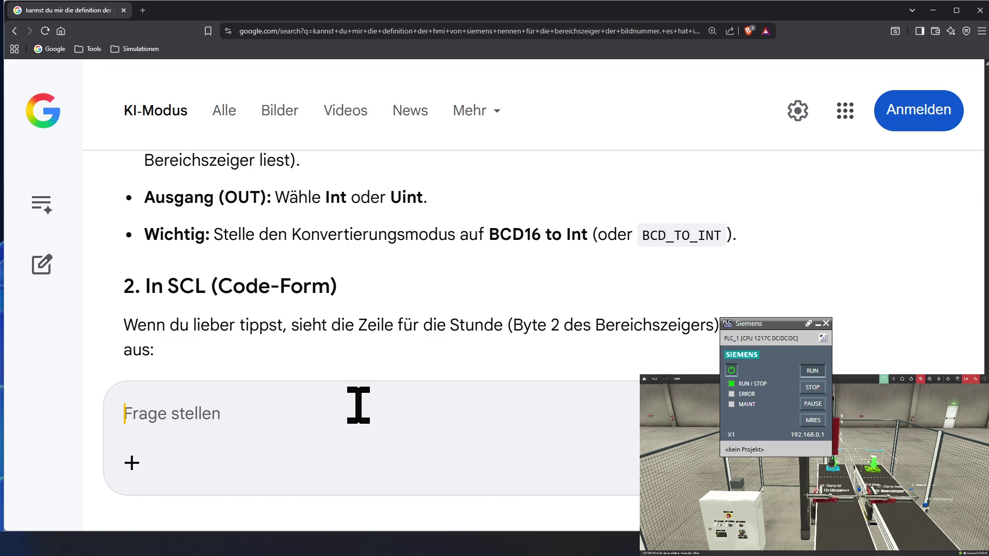
pyautogui.scroll(-2, 358, 406)
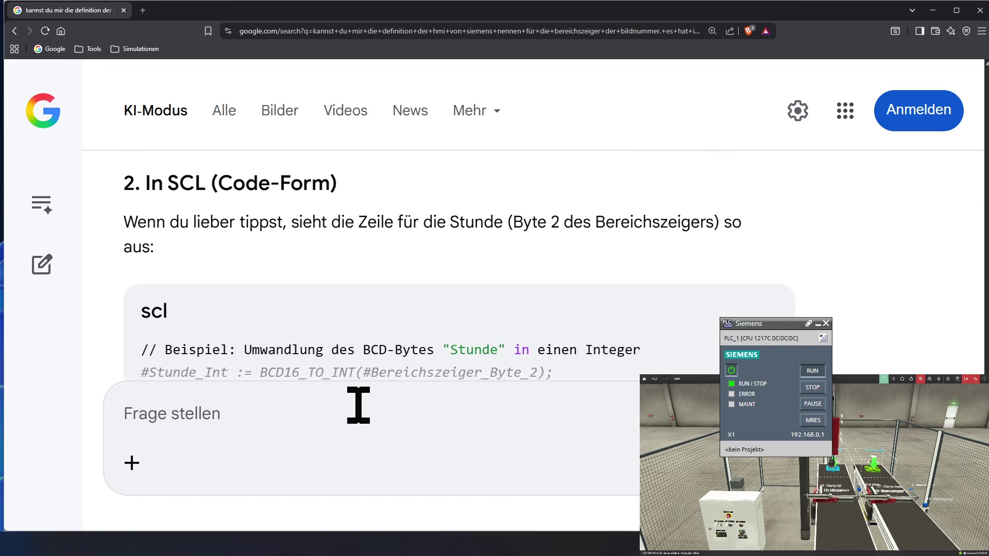
pyautogui.scroll(-3, 358, 404)
pyautogui.scroll(-2, 357, 405)
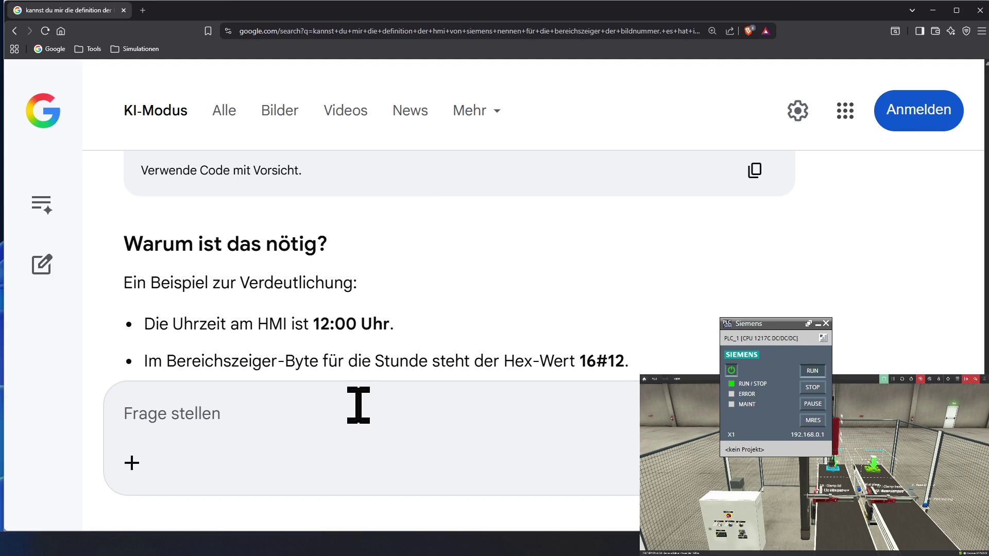
pyautogui.scroll(-1, 358, 405)
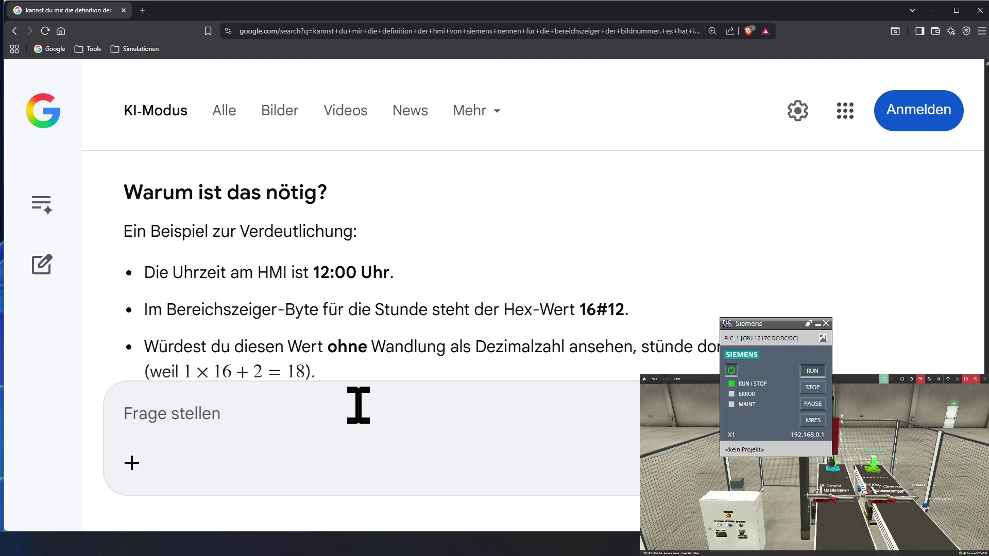
pyautogui.scroll(-1, 357, 404)
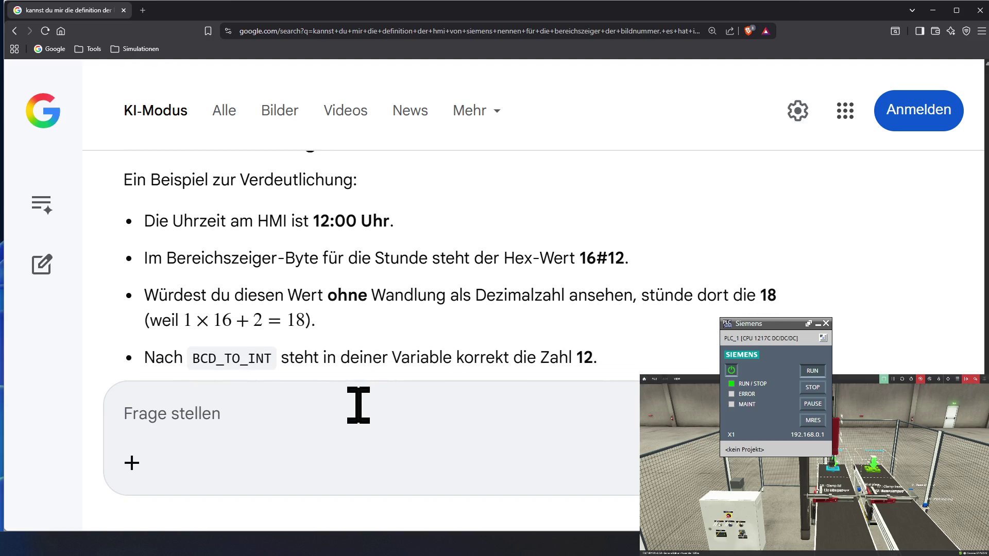
pyautogui.scroll(-1, 358, 405)
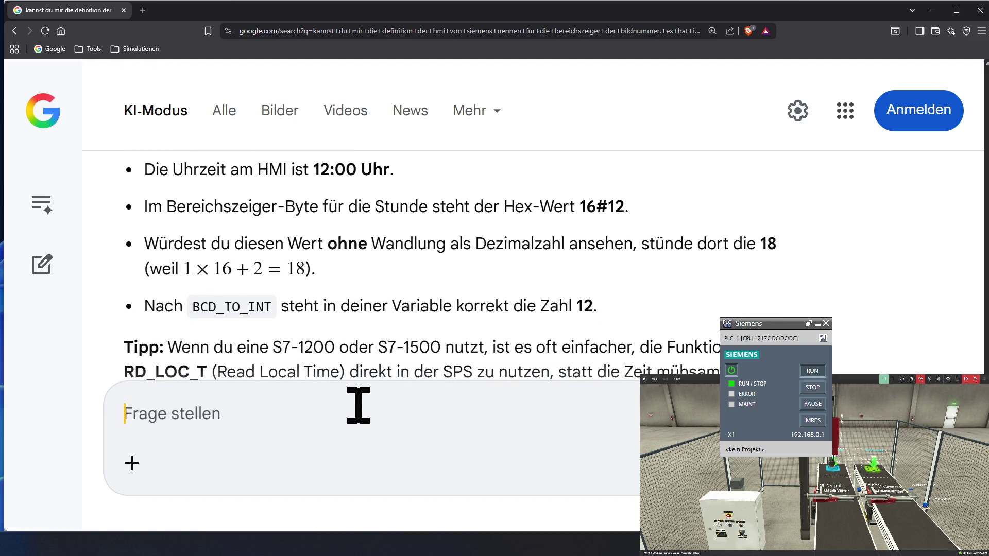